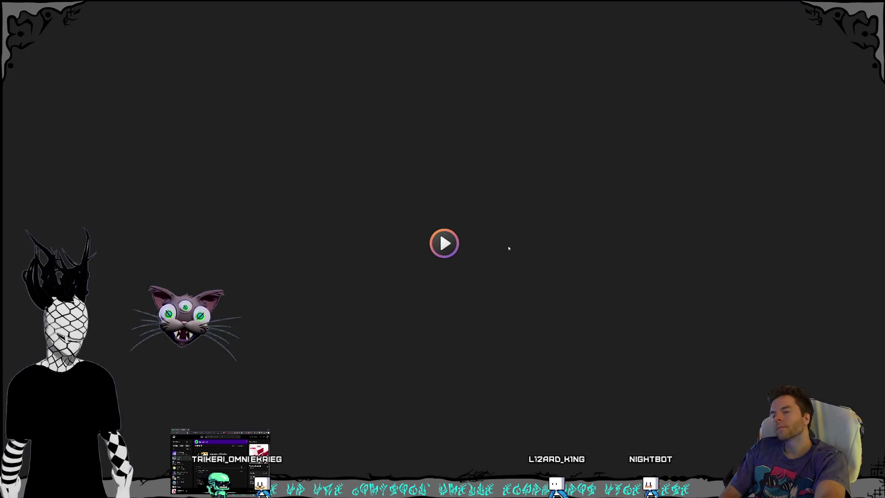
Play the vertical moon-and-castle mountain clip in the media player, then close the player
key(space)
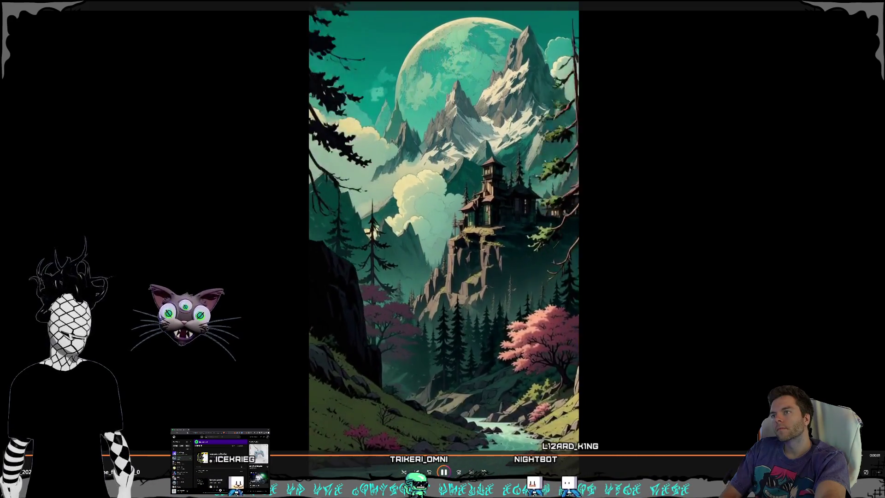
key(alt+F4)
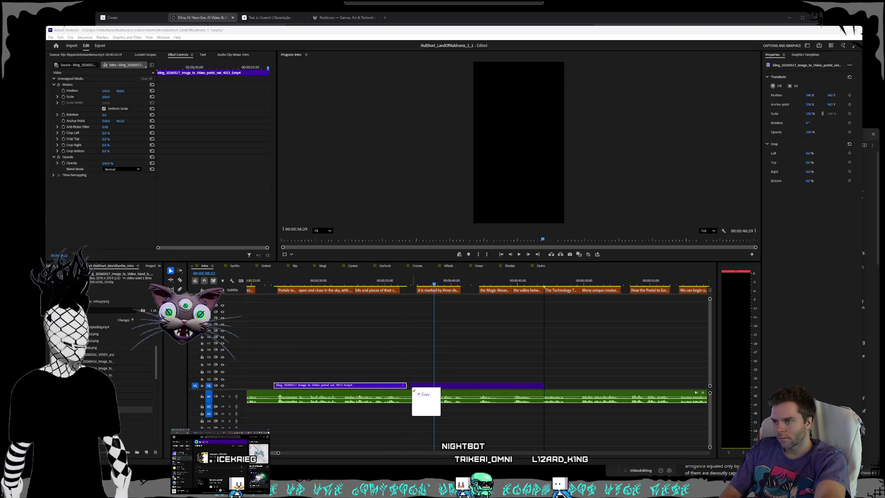
Add the mountain valley clip to V1 under the Magic Mountains subtitle and shorten its end
drag(414, 391, 414, 390)
key(space)
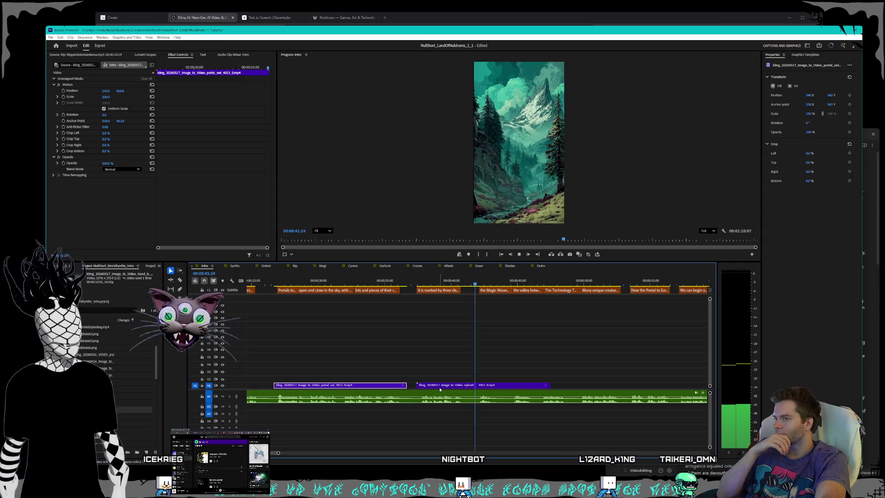
drag(443, 390, 507, 389)
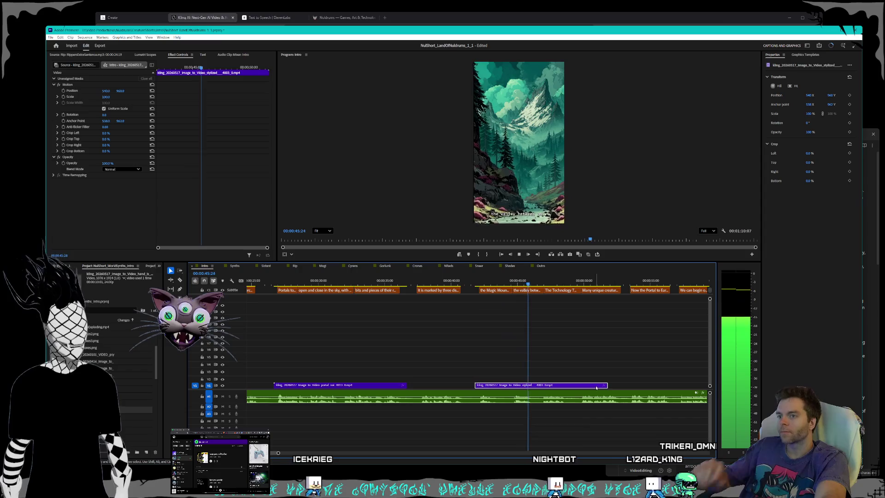
drag(607, 384, 516, 386)
Set the mountain clip to 200% speed, extend its end by one second, and play it back
right_click(494, 386)
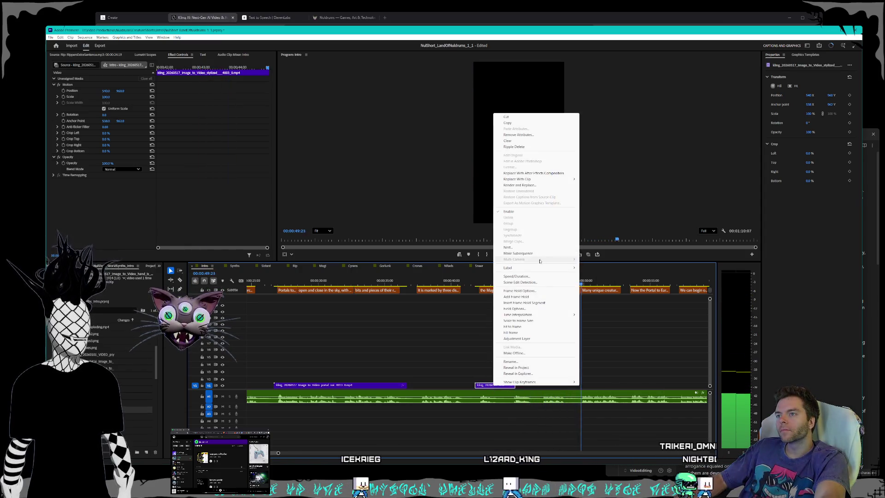
click(525, 277)
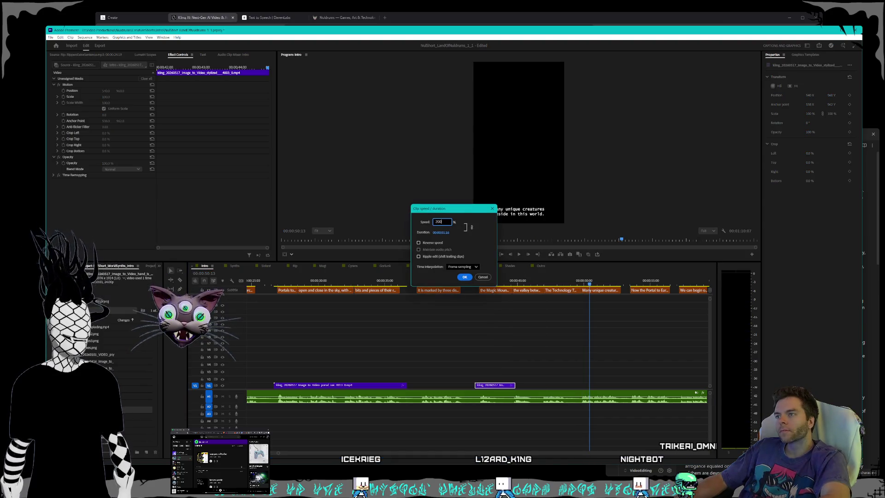
key(Return)
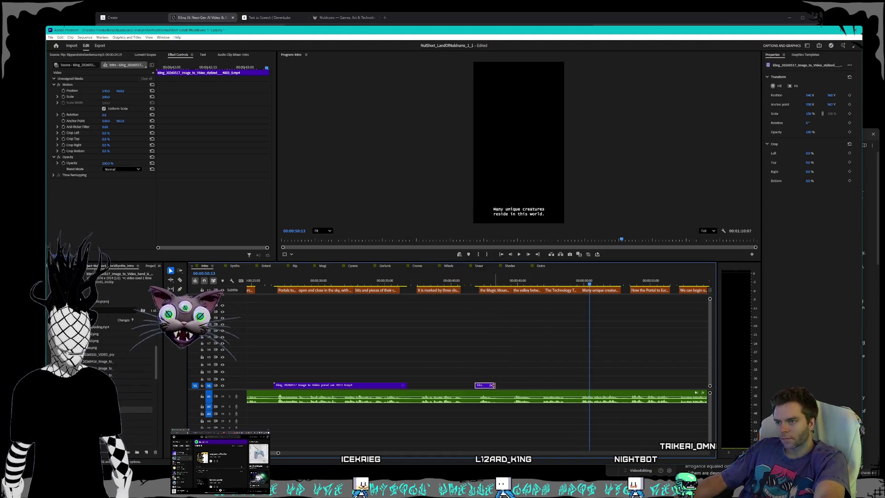
drag(492, 385, 512, 386)
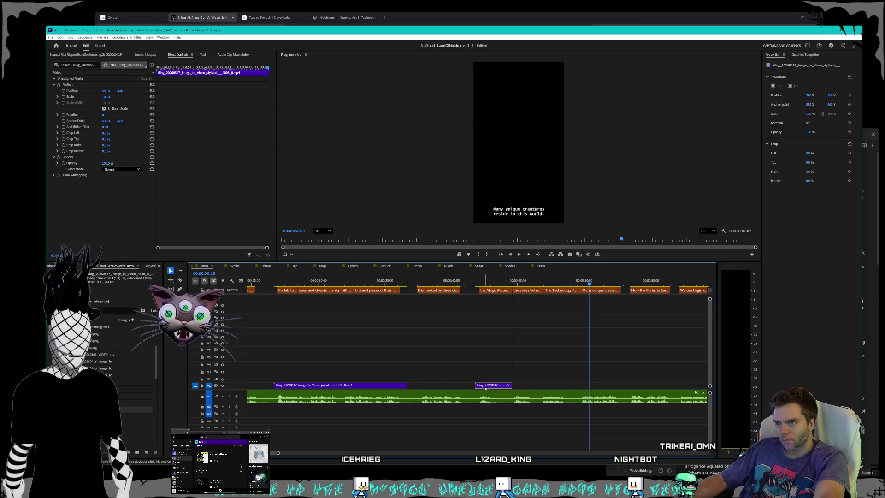
click(481, 284)
key(space)
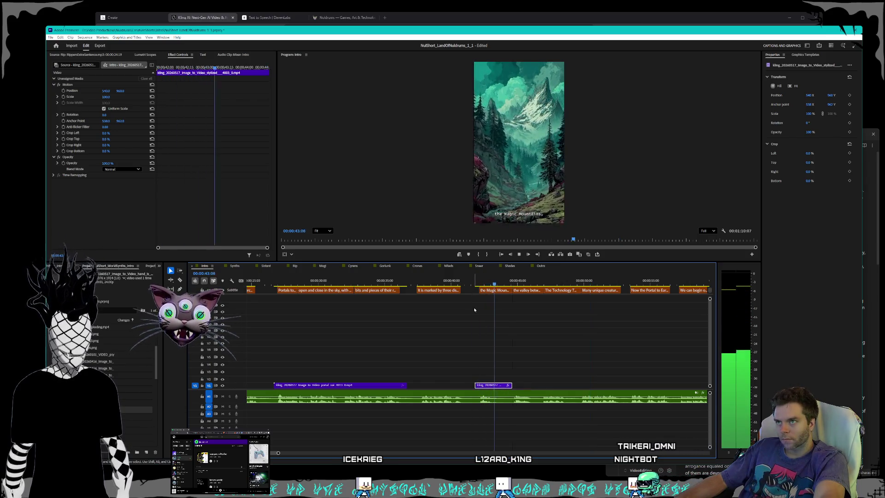
Place the crystal-spire cloud-tower clip on V1 under the Technology and creatures captions
key(space)
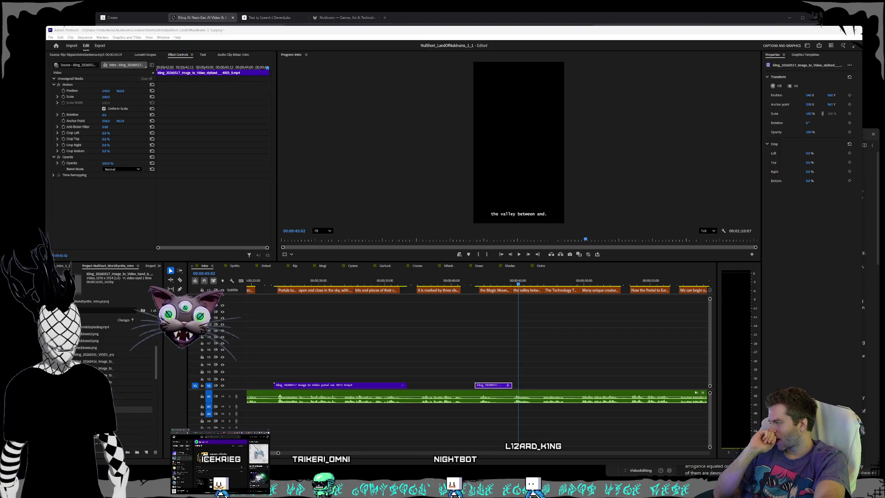
mouse_move(76, 283)
mouse_down()
mouse_move(406, 387)
mouse_move(546, 376)
mouse_move(568, 388)
mouse_up()
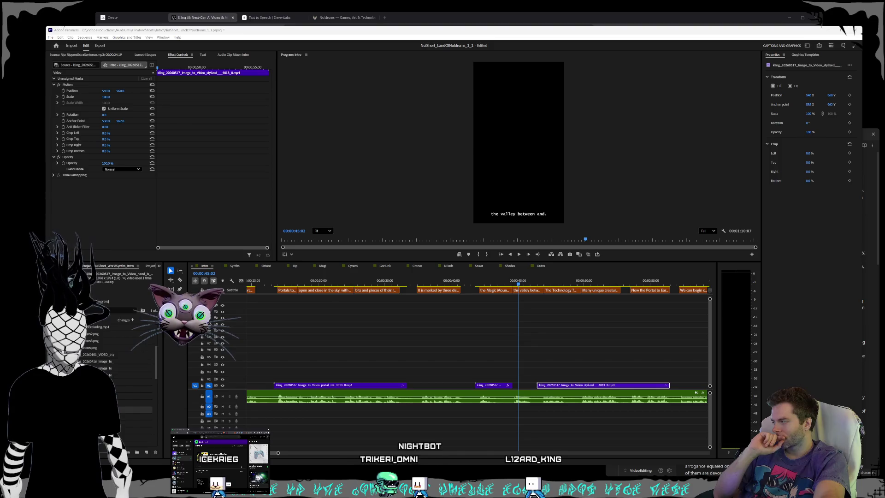
click(527, 282)
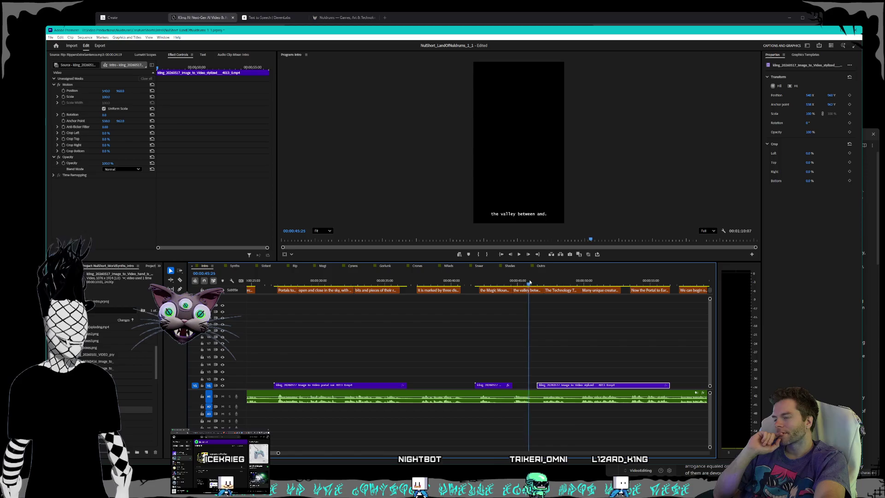
drag(528, 282, 582, 282)
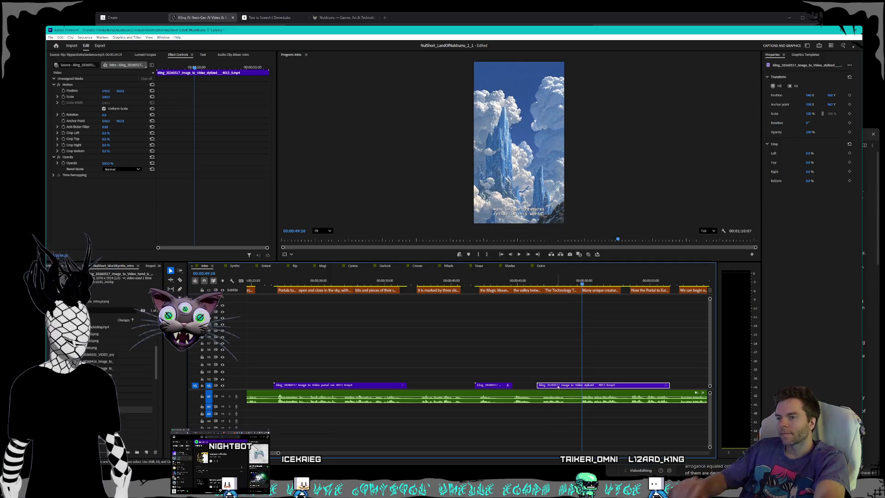
drag(555, 388, 570, 388)
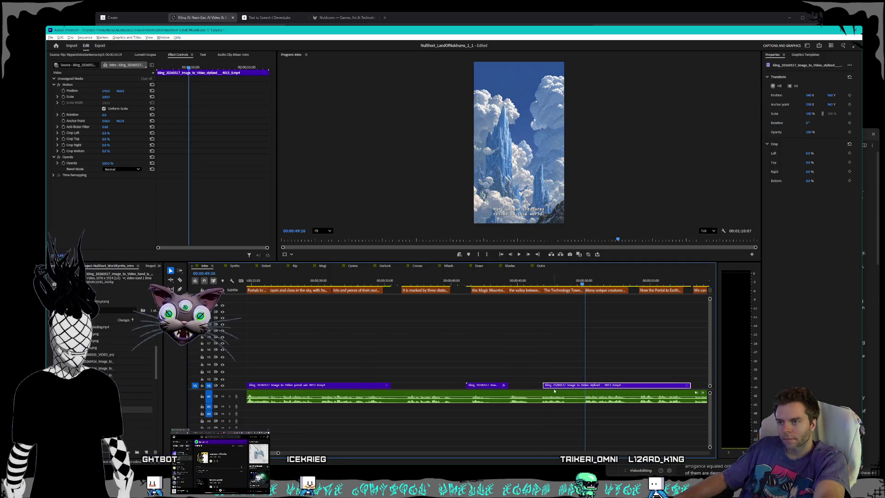
Extend the cloud-tower clip's start to where The Technology Towers subtitle begins
scroll(544, 341, up, 5)
click(503, 285)
key(Left)
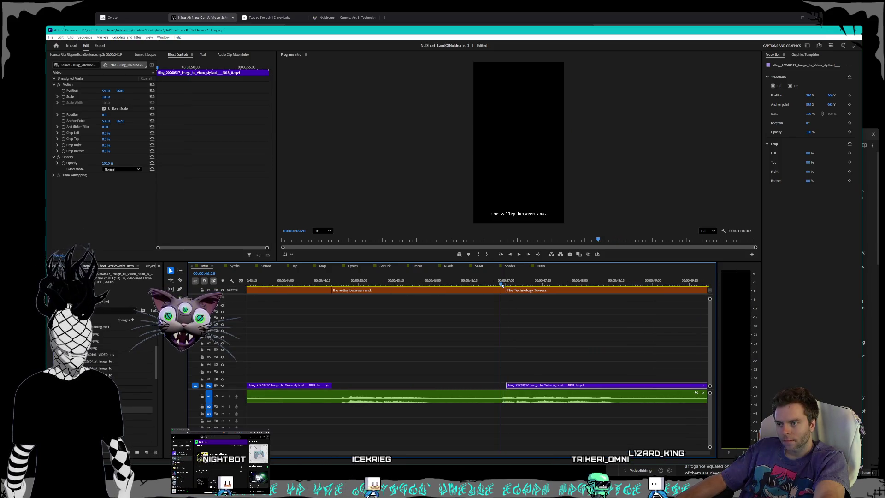
drag(507, 385, 502, 385)
Trim the cloud-tower clip's end to about 49:20 and play back the trimmed section
scroll(535, 355, down, 5)
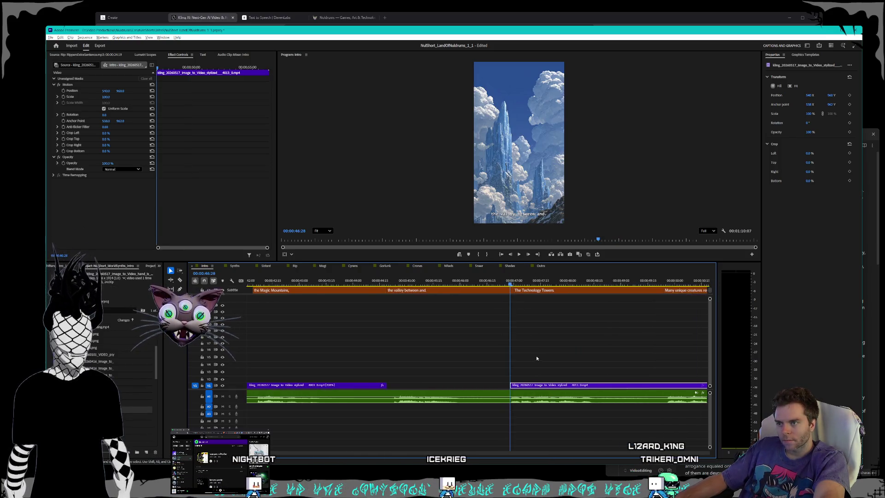
mouse_move(529, 285)
mouse_down()
mouse_move(677, 294)
mouse_move(664, 295)
mouse_up()
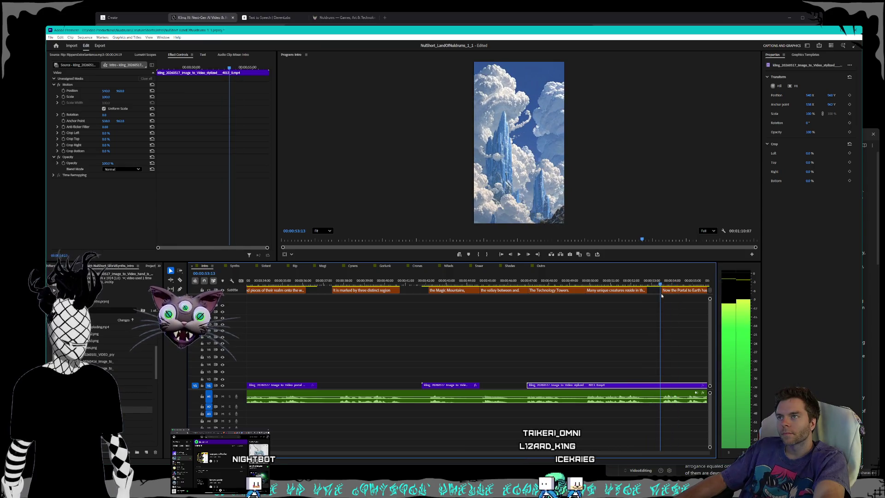
scroll(663, 326, down, 5)
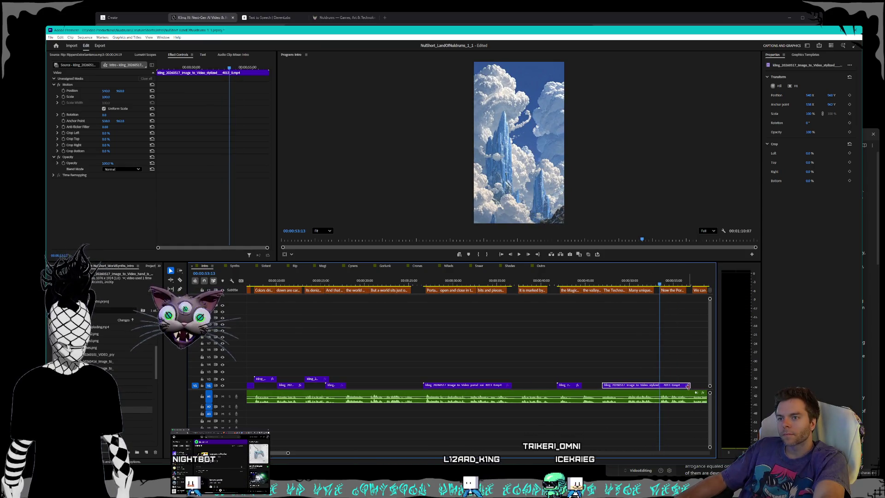
drag(687, 385, 611, 385)
scroll(625, 387, up, 5)
scroll(601, 385, up, 3)
key(minus)
key(minus)
key(minus)
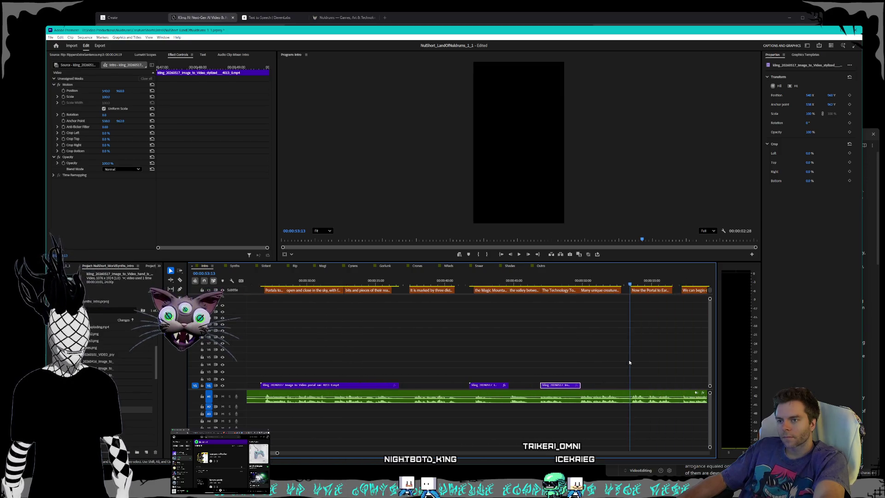
scroll(599, 362, down, 3)
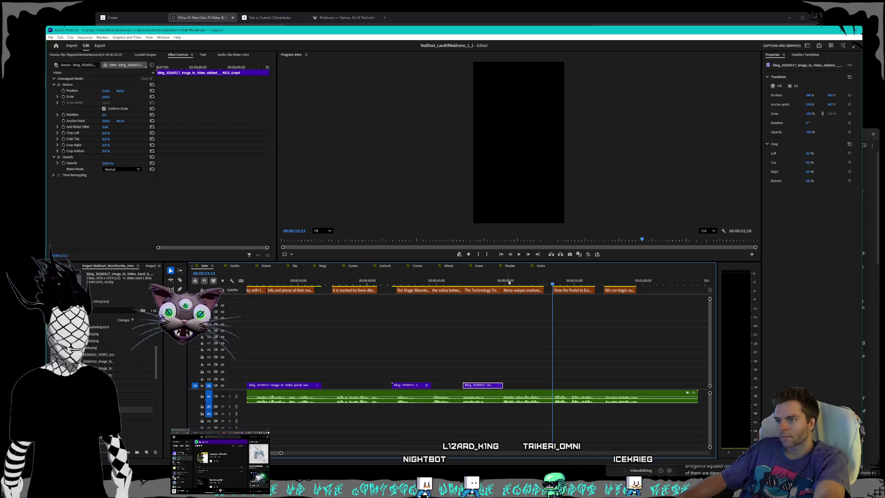
click(533, 283)
key(space)
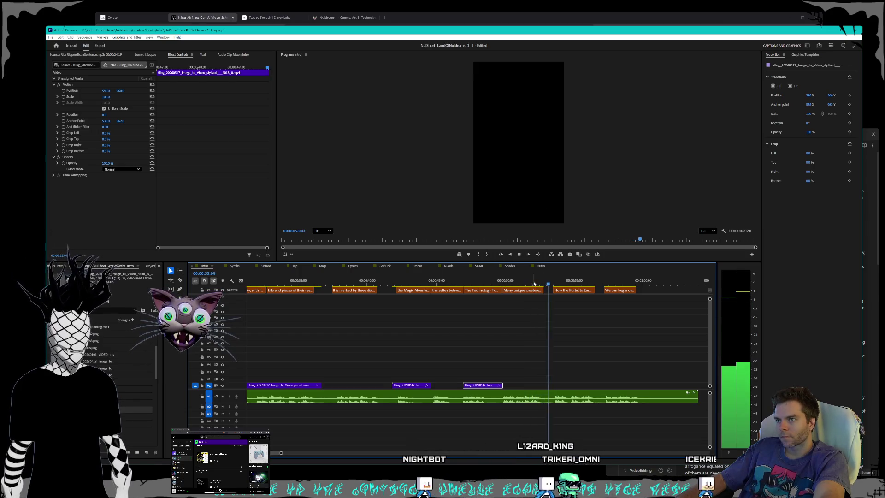
key(space)
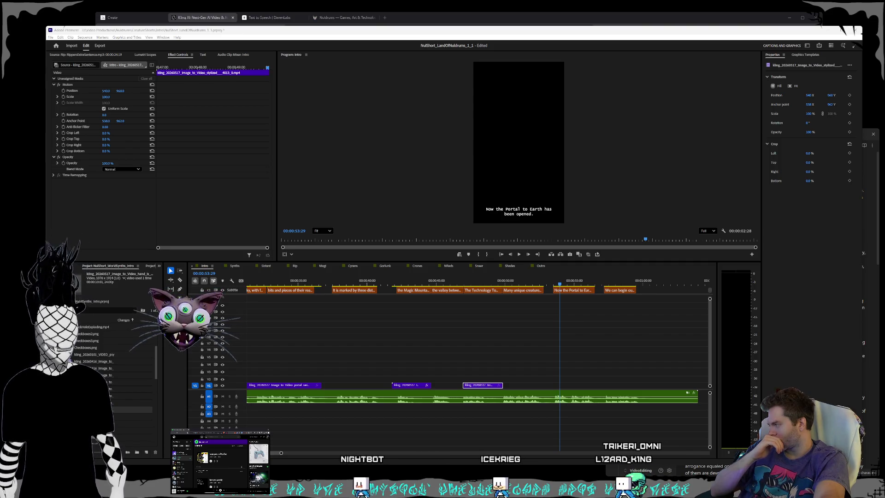
Add the PortalToEarth clip to the end of V1, aligned with the Portal to Earth subtitle
mouse_move(442, 3)
mouse_down()
mouse_move(276, 386)
mouse_move(535, 384)
mouse_up()
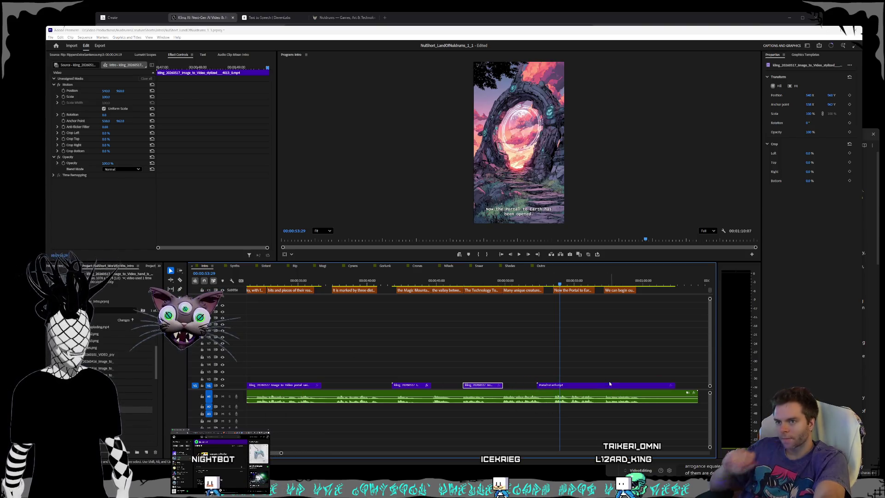
scroll(602, 385, up, 2)
scroll(603, 386, up, 2)
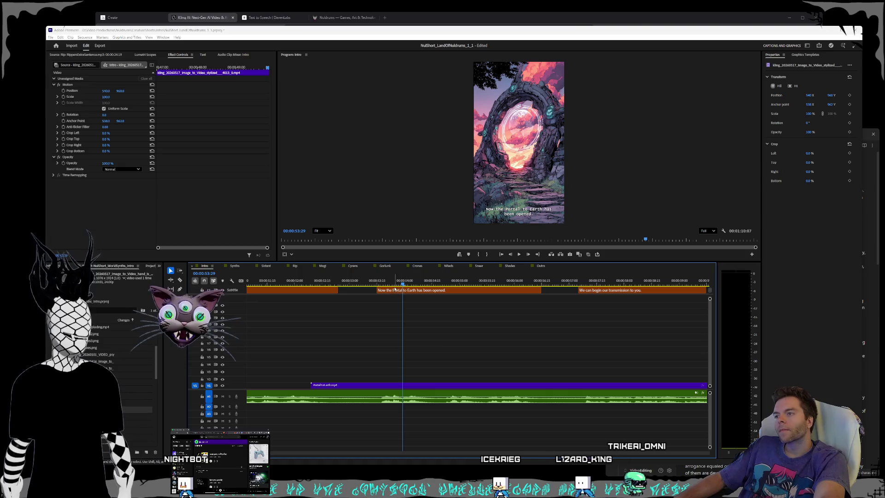
mouse_move(392, 281)
mouse_down()
mouse_move(372, 281)
mouse_move(384, 281)
mouse_up()
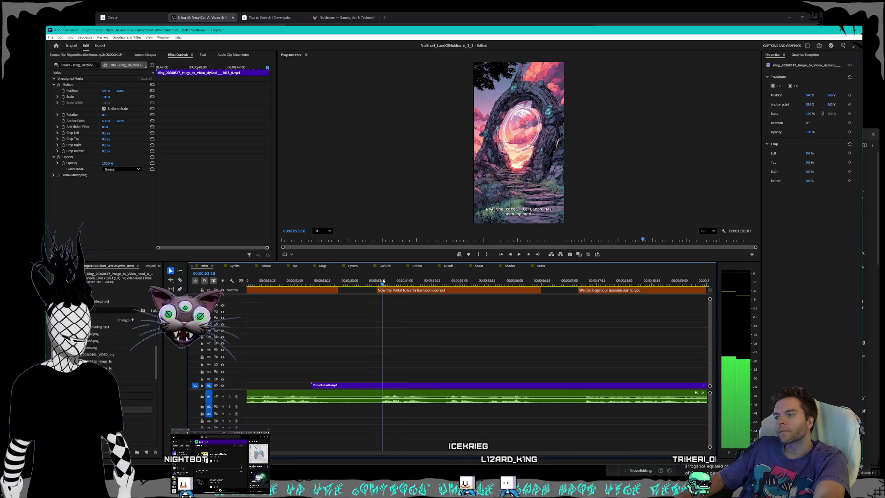
click(471, 386)
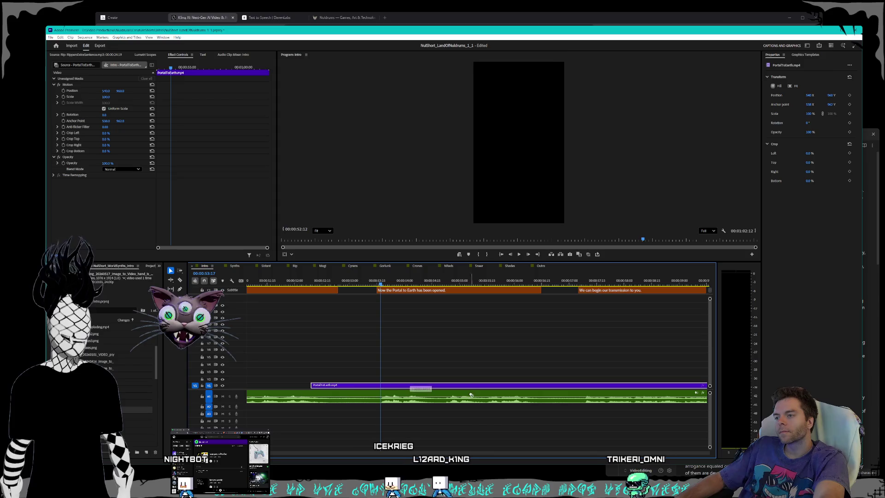
drag(471, 395, 478, 387)
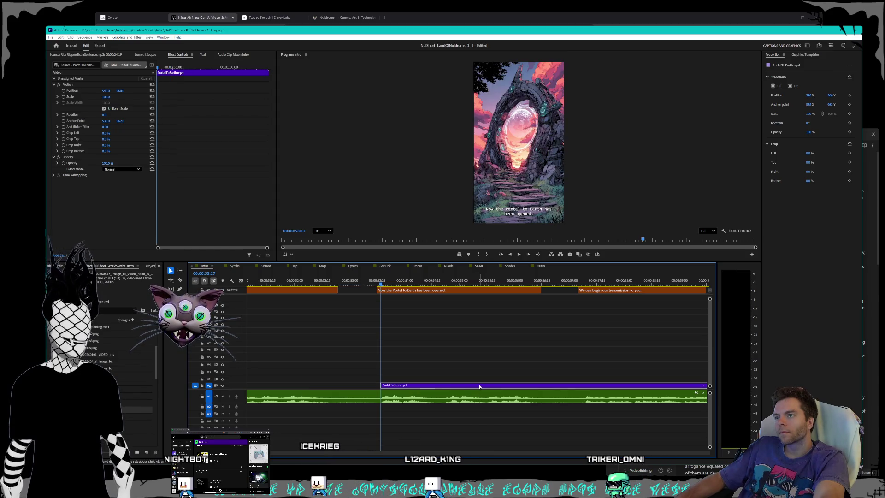
Shorten the PortalToEarth clip's end so it finishes before the transmission caption
key(space)
key(minus)
key(minus)
key(minus)
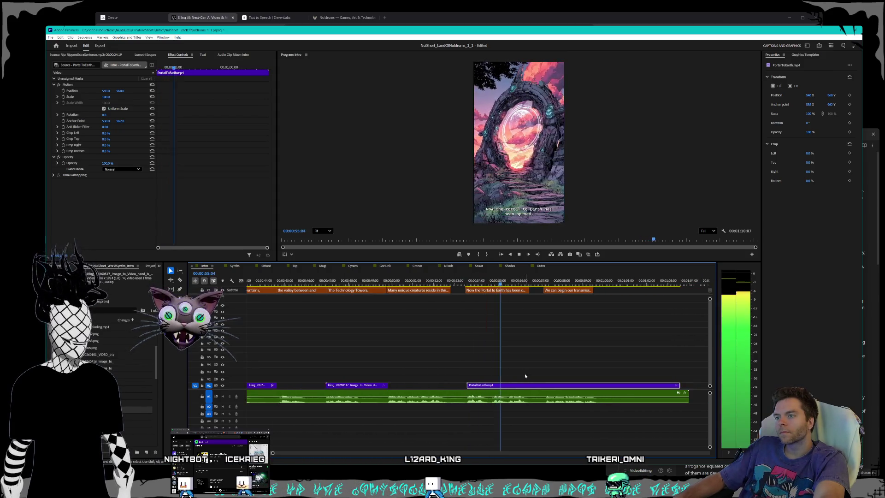
drag(686, 386, 545, 383)
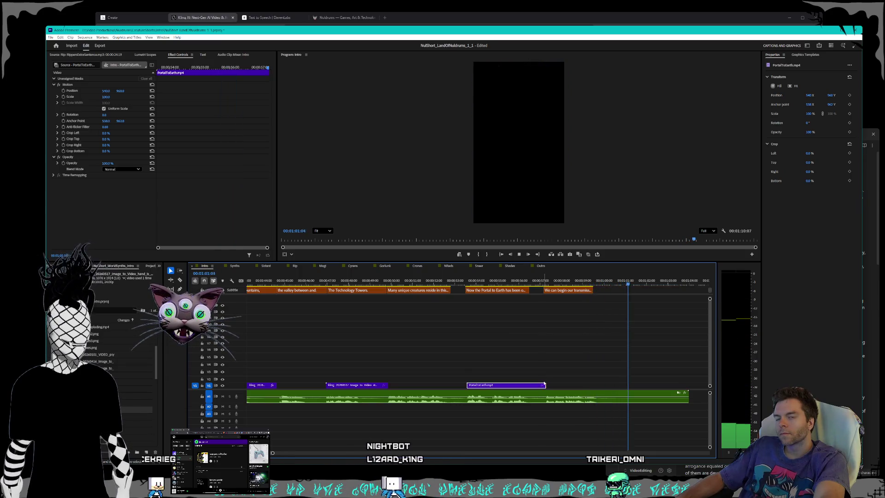
key(equal)
scroll(544, 386, down, 1)
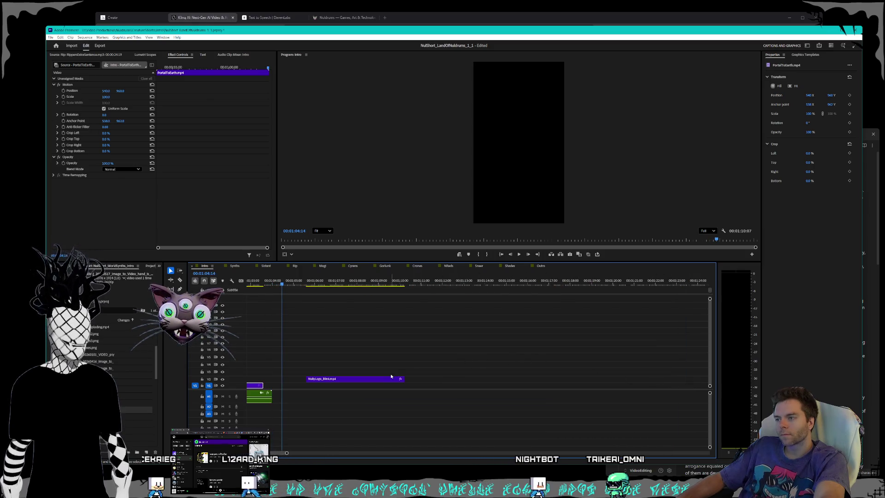
Trim the Intro audio to end with the PortalToEarth video and replay the new ending
scroll(392, 376, up, 1)
scroll(407, 374, down, 2)
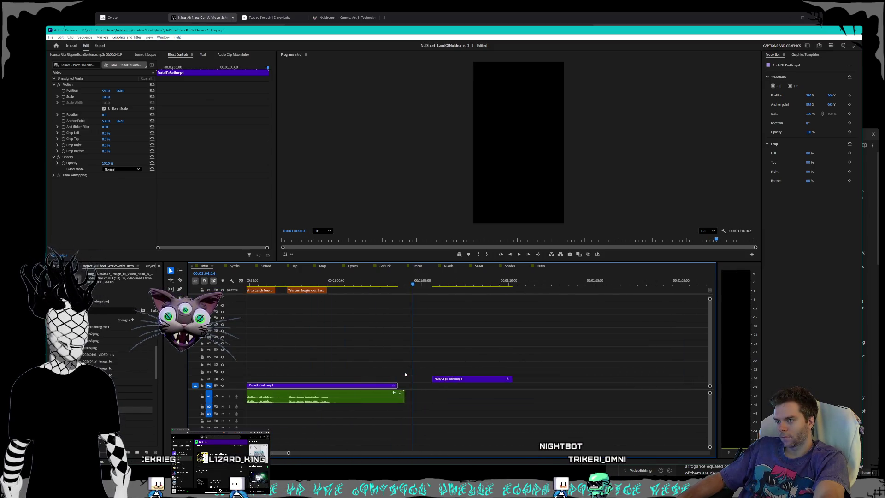
click(408, 283)
key(space)
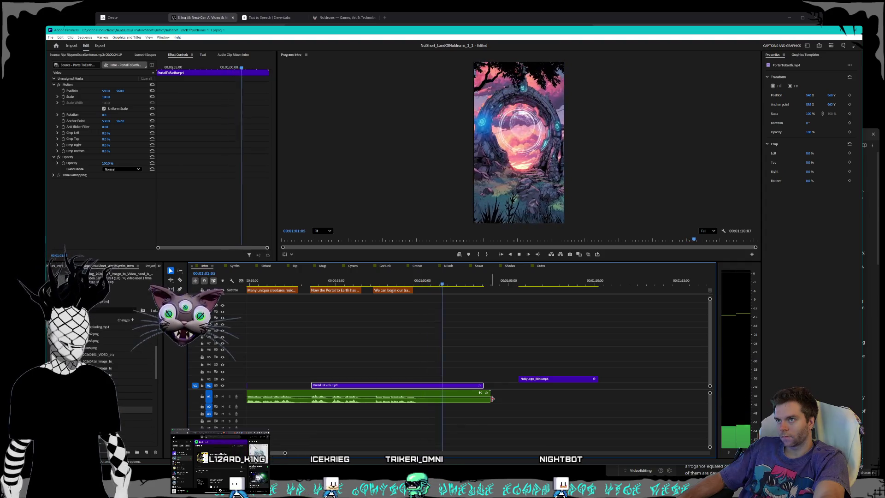
mouse_move(493, 398)
mouse_down()
mouse_move(457, 396)
mouse_move(475, 385)
mouse_move(457, 386)
mouse_up()
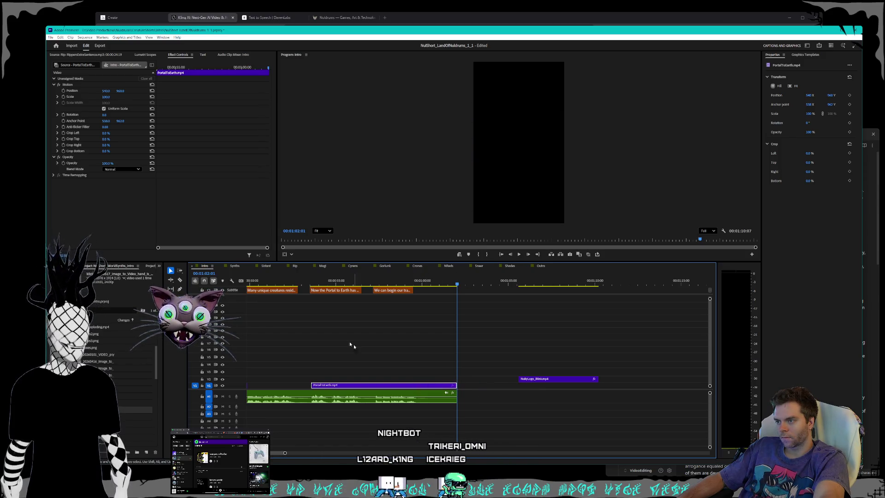
click(299, 280)
key(space)
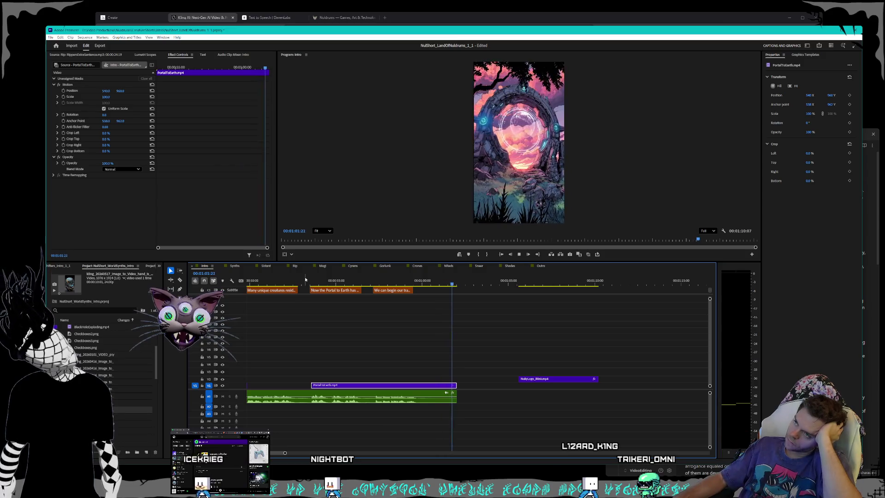
key(space)
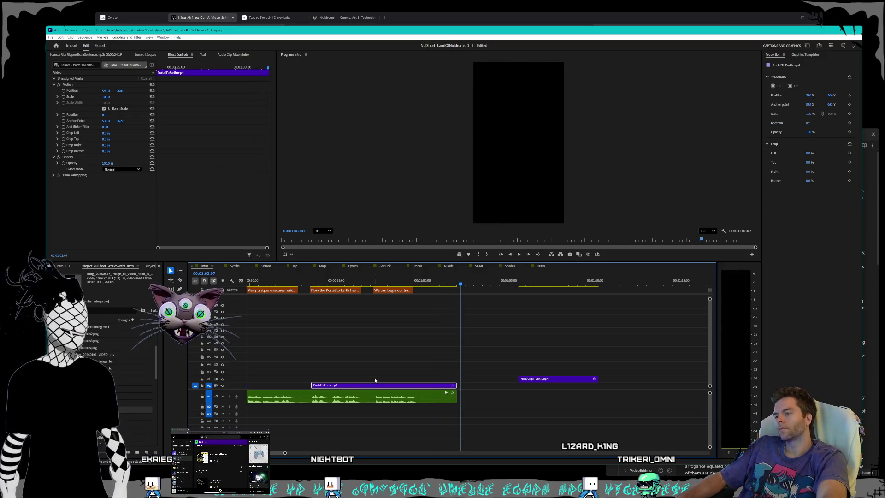
scroll(478, 396, up, 2)
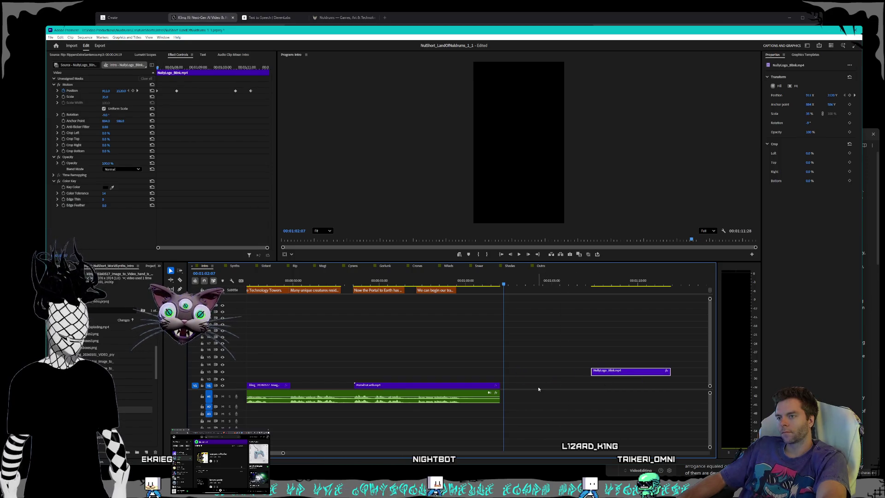
scroll(538, 389, down, 1)
scroll(538, 390, down, 1)
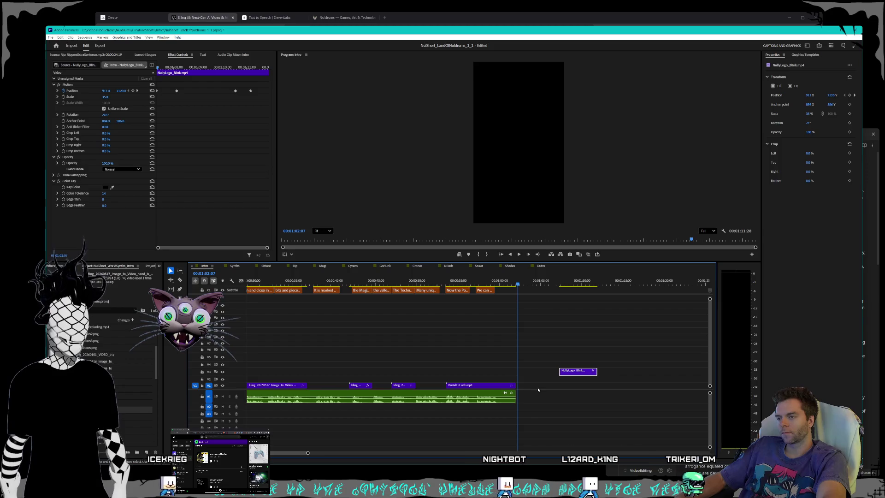
scroll(507, 376, up, 10)
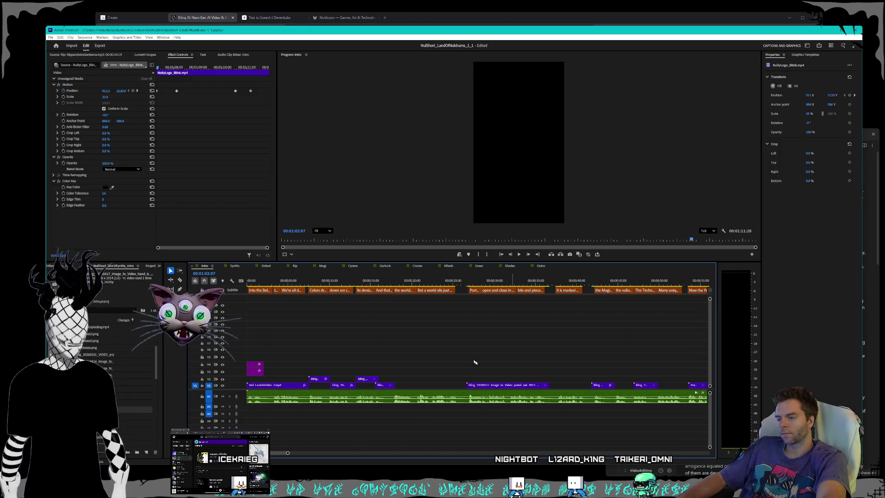
click(365, 278)
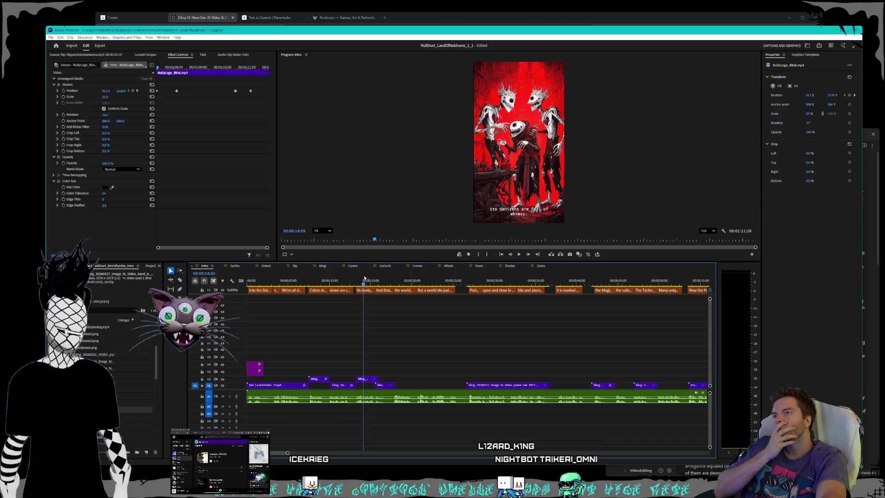
drag(365, 278, 657, 311)
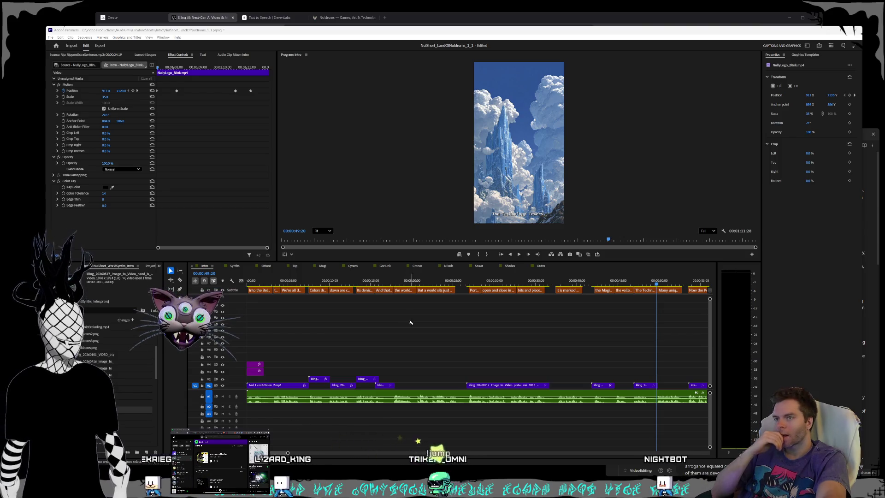
Switch to the Outro sequence and add the logo splash video on V1 after its last clip
click(544, 267)
click(542, 266)
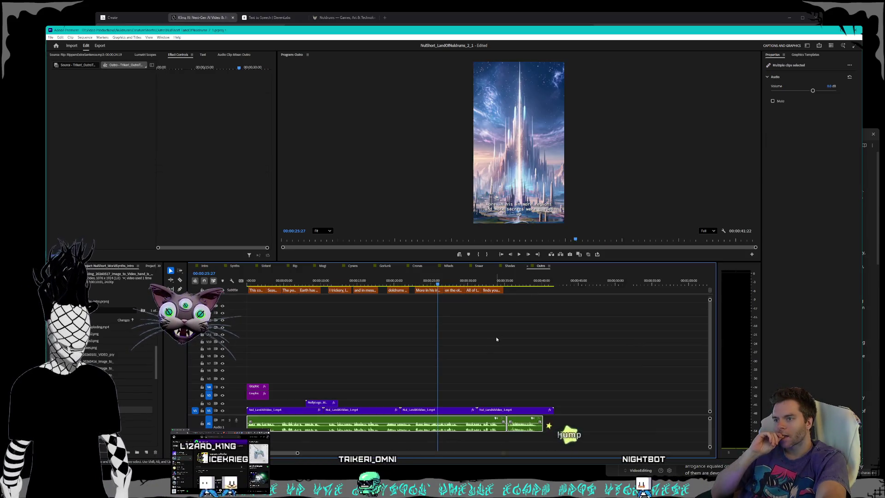
click(475, 282)
drag(475, 282, 556, 285)
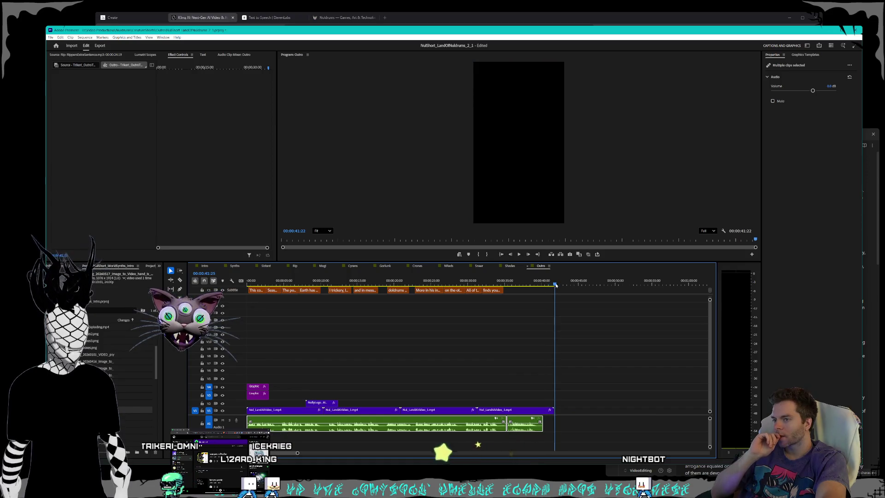
mouse_move(883, 434)
mouse_down()
mouse_move(558, 397)
mouse_move(567, 415)
mouse_up()
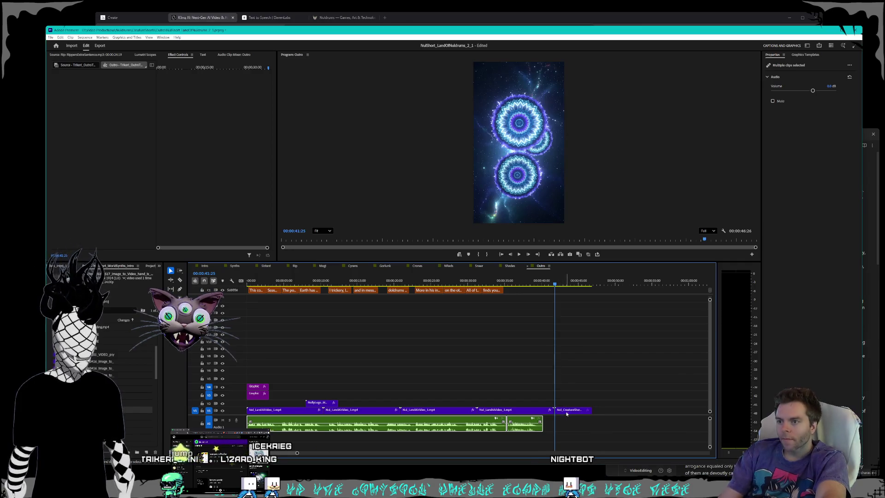
click(567, 410)
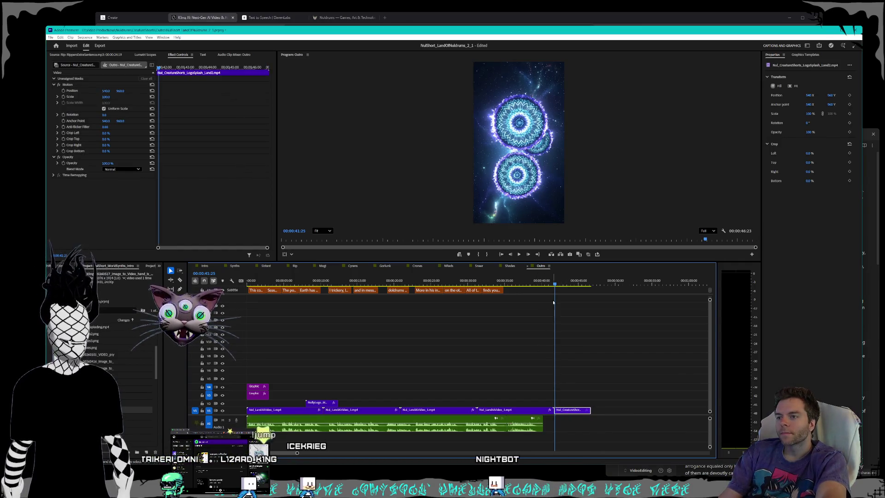
mouse_move(555, 284)
mouse_down()
mouse_move(598, 286)
mouse_move(245, 296)
mouse_up()
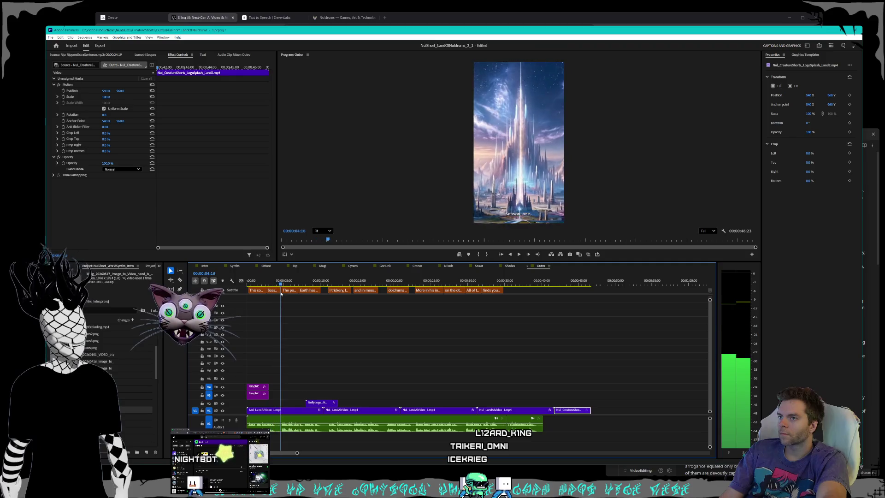
Delete the two middle Land AI video clips from the Outro's V1, then return to 00:00:00:00
drag(286, 293, 289, 294)
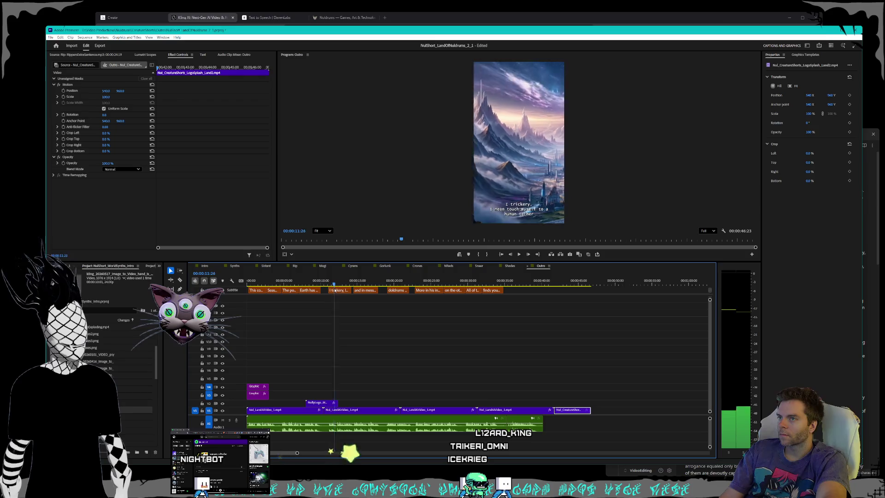
mouse_move(389, 292)
mouse_down()
mouse_move(545, 306)
mouse_move(292, 288)
mouse_move(336, 296)
mouse_move(312, 293)
mouse_up()
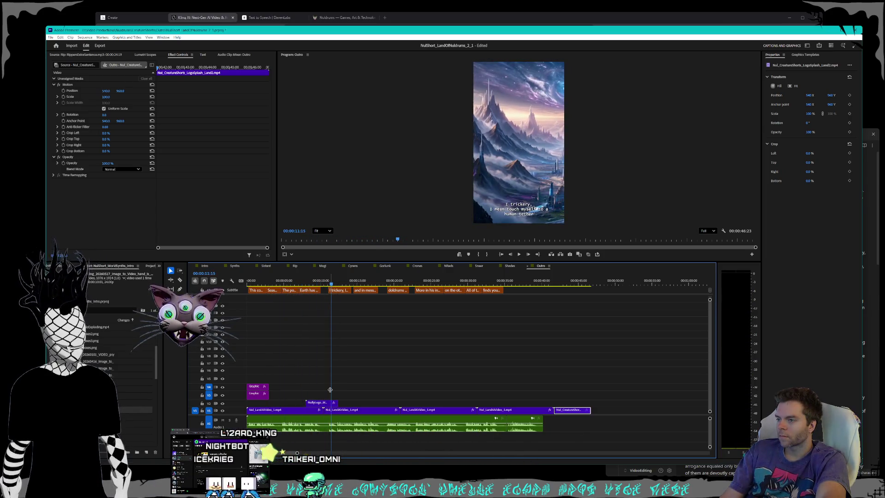
click(361, 411)
key(Delete)
key(Delete)
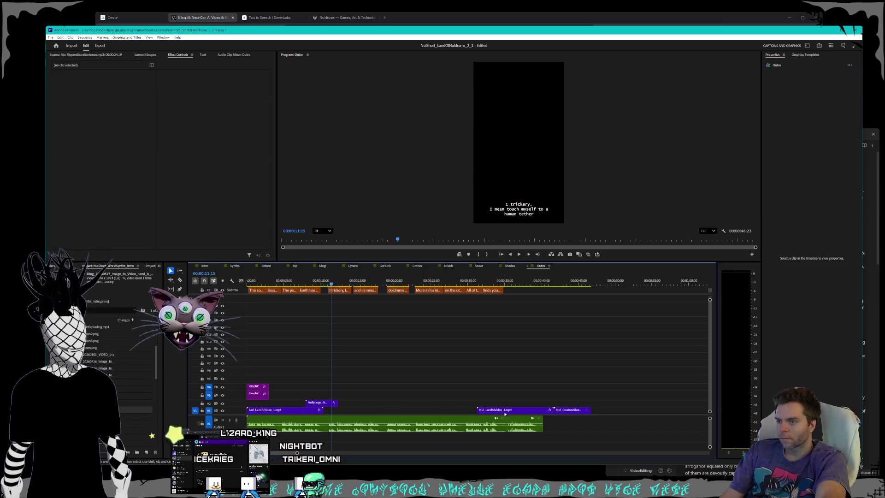
click(483, 409)
key(Delete)
mouse_move(332, 285)
mouse_down()
mouse_move(222, 282)
mouse_move(314, 282)
mouse_move(244, 281)
mouse_up()
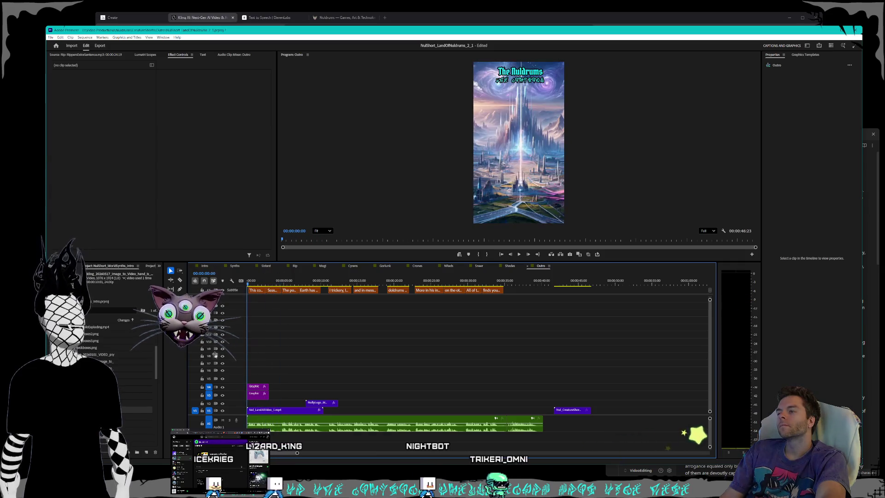
Give the V3 and V4 title graphics an 8 px outline width
click(256, 394)
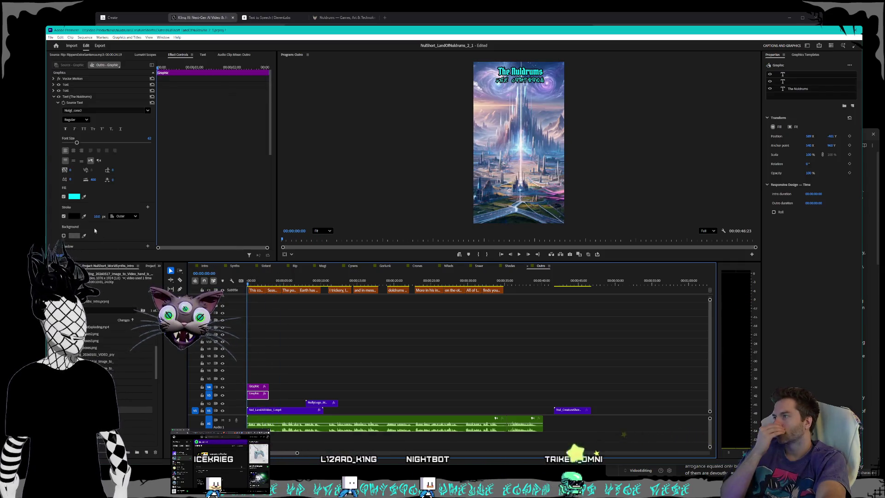
click(94, 216)
text(8)
key(Return)
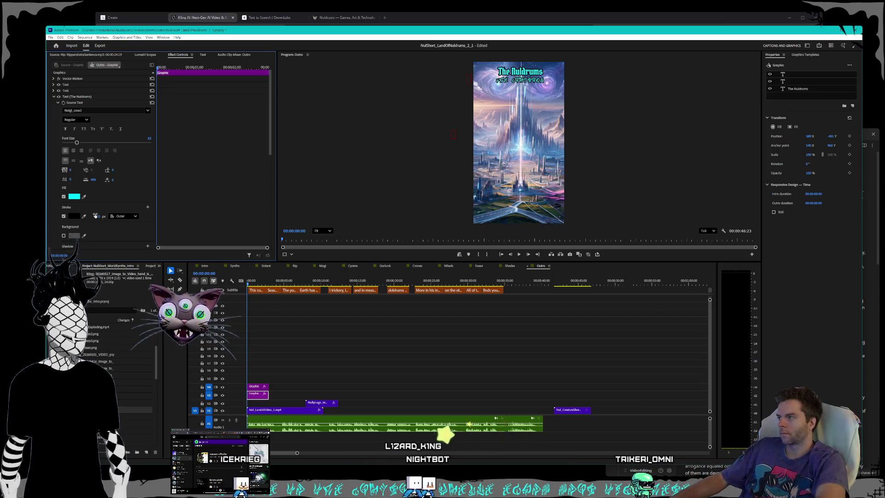
click(257, 386)
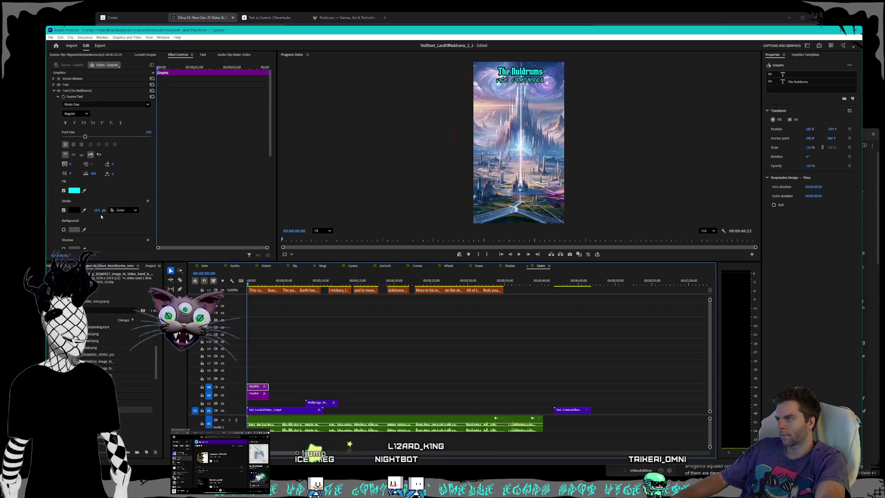
click(94, 210)
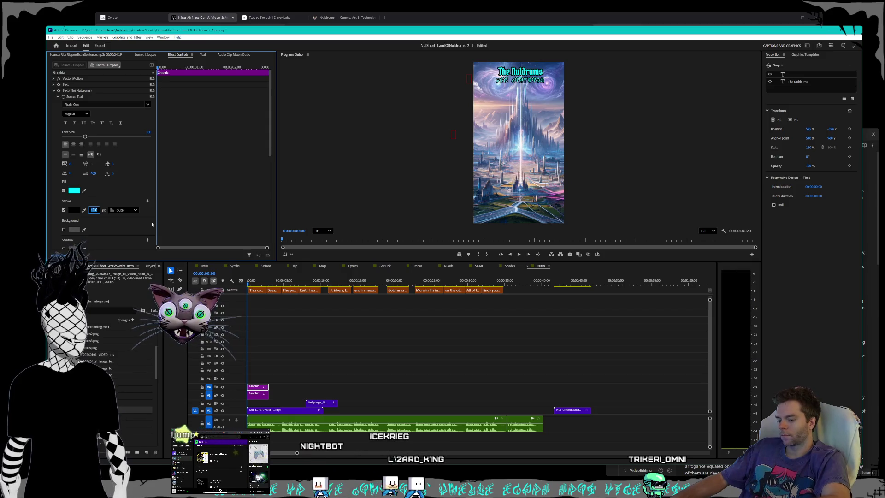
text(8)
key(Return)
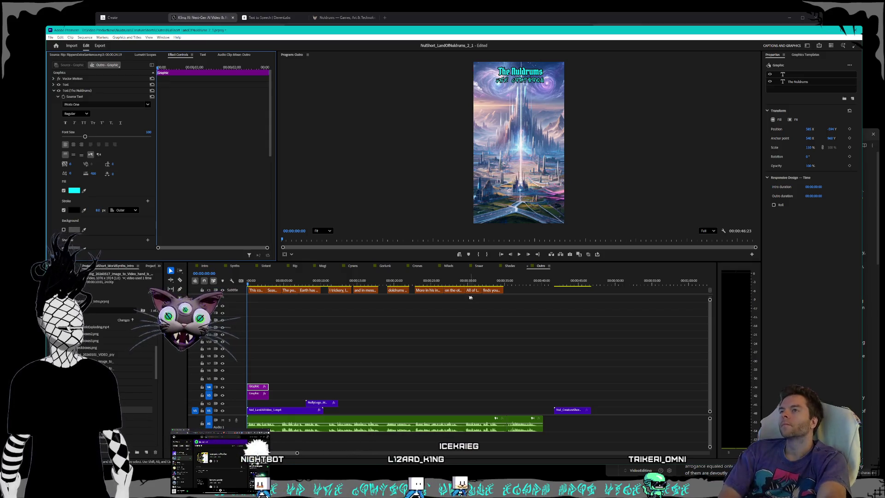
Scrub through the Outro to check the titles, then switch to the Shades sequence
drag(254, 284, 346, 284)
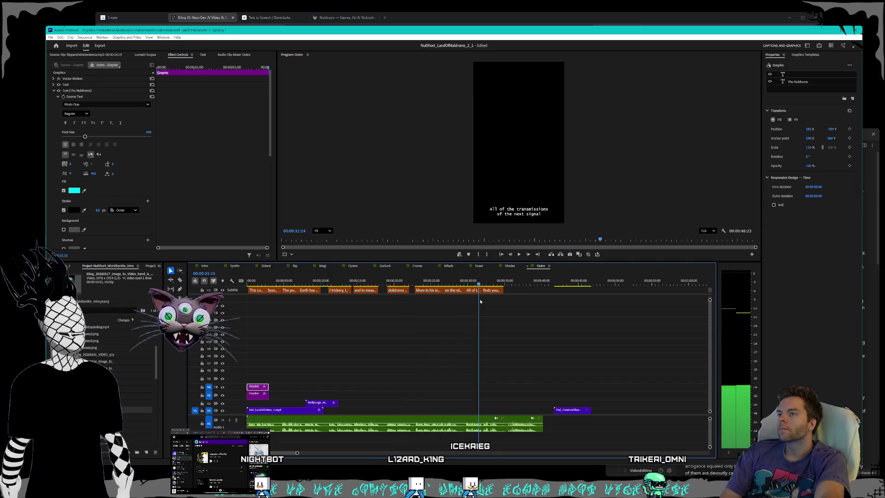
drag(481, 301, 538, 300)
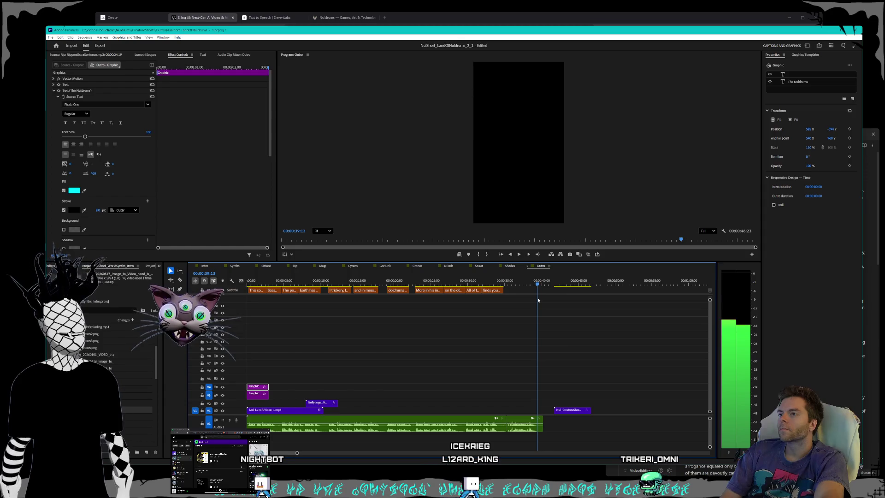
click(511, 267)
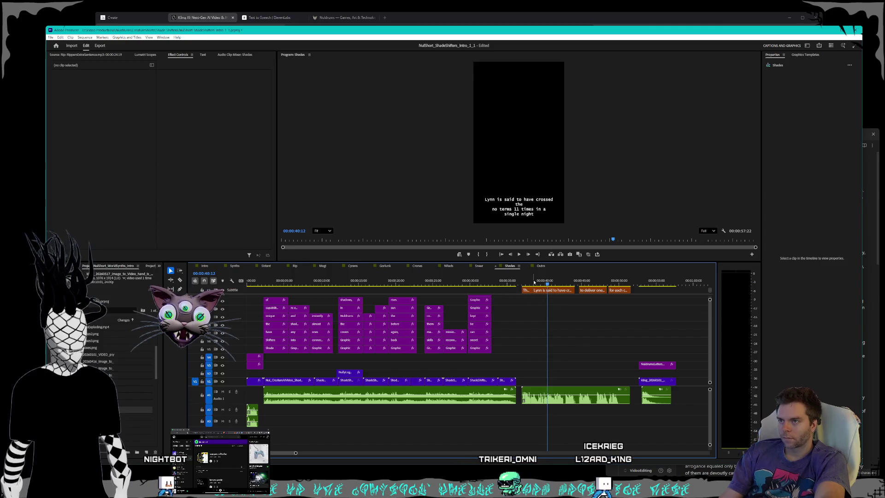
Play through the Shades short from an earlier point to review it
mouse_move(533, 282)
mouse_down()
mouse_move(467, 283)
mouse_move(526, 284)
mouse_up()
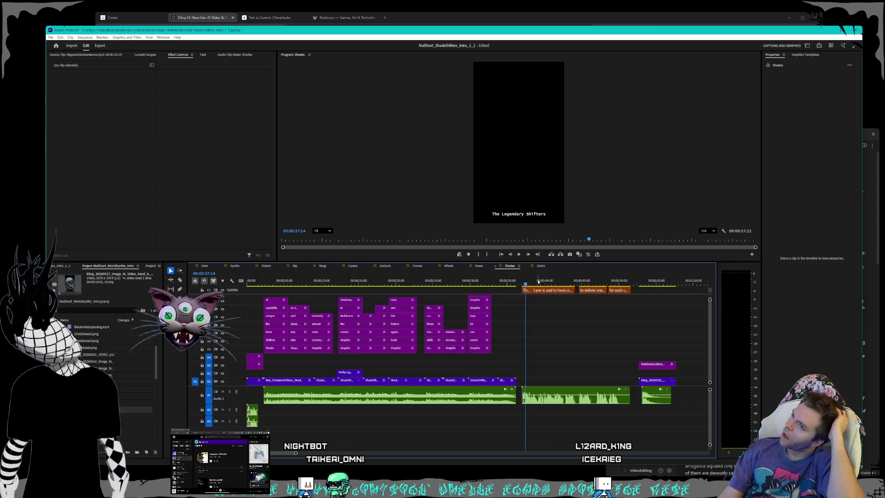
key(space)
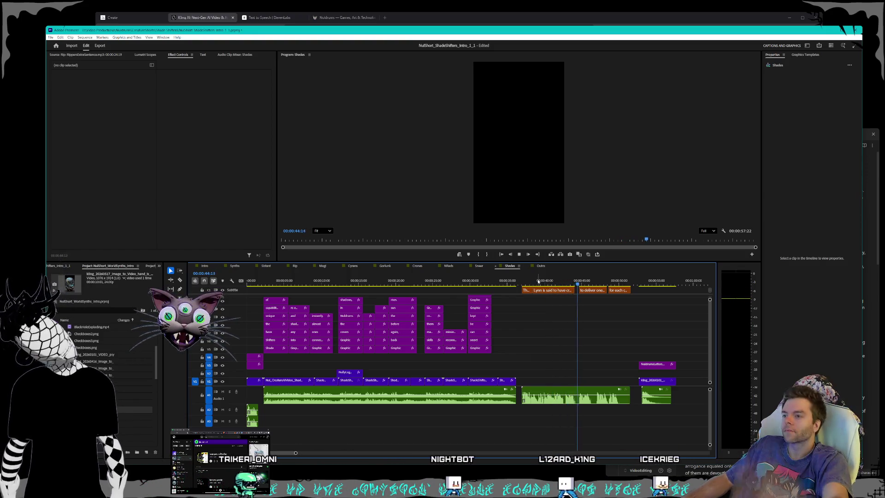
drag(538, 281, 358, 281)
key(space)
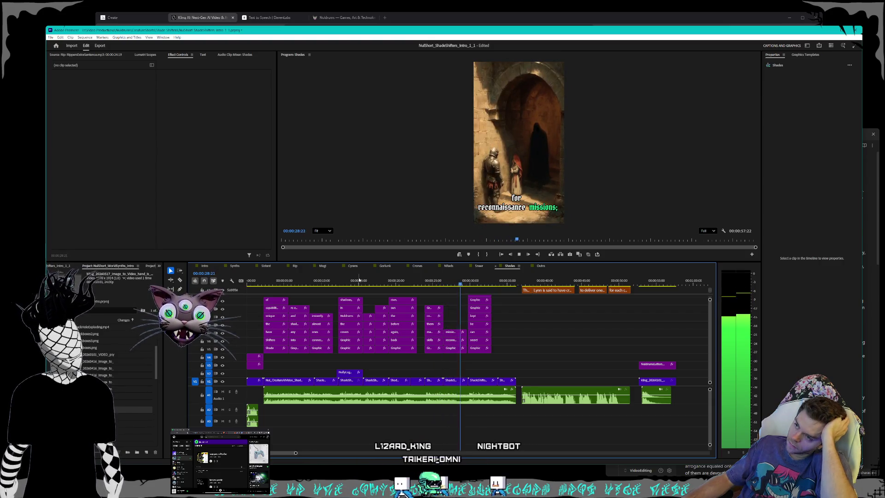
key(space)
key(space)
key(space)
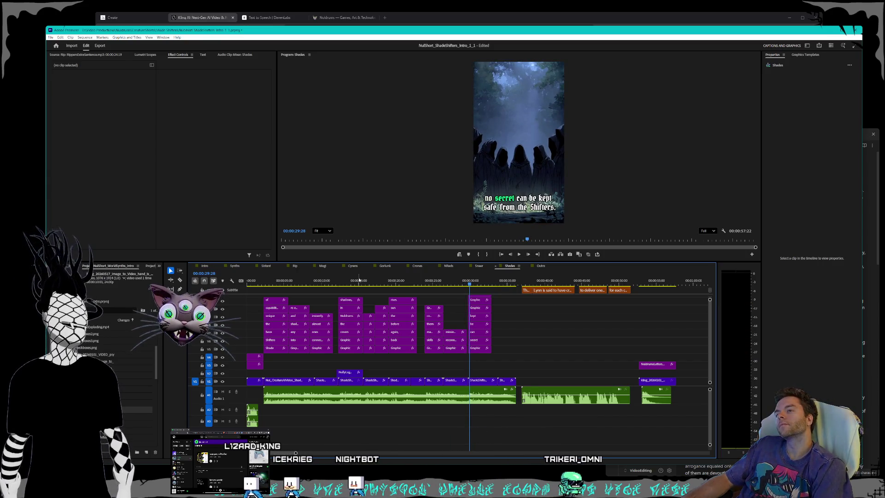
key(space)
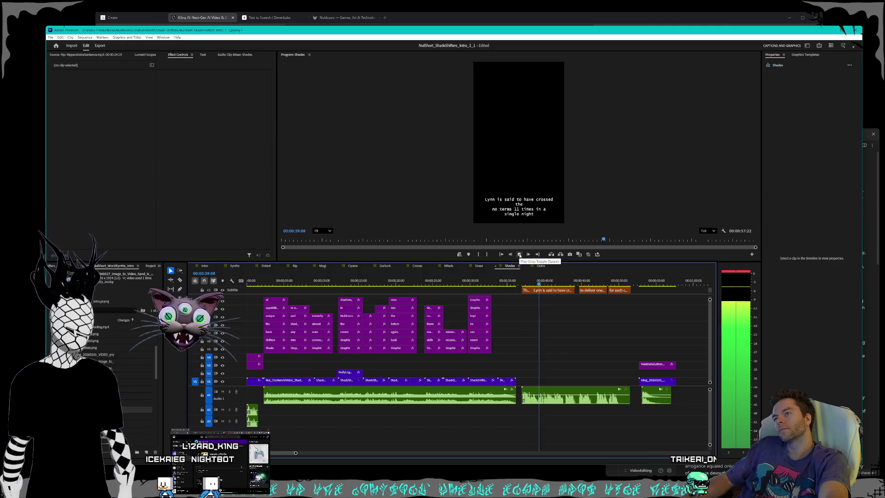
click(520, 255)
Replay the Shades knight scene, then switch to the Sneer sequence
click(507, 363)
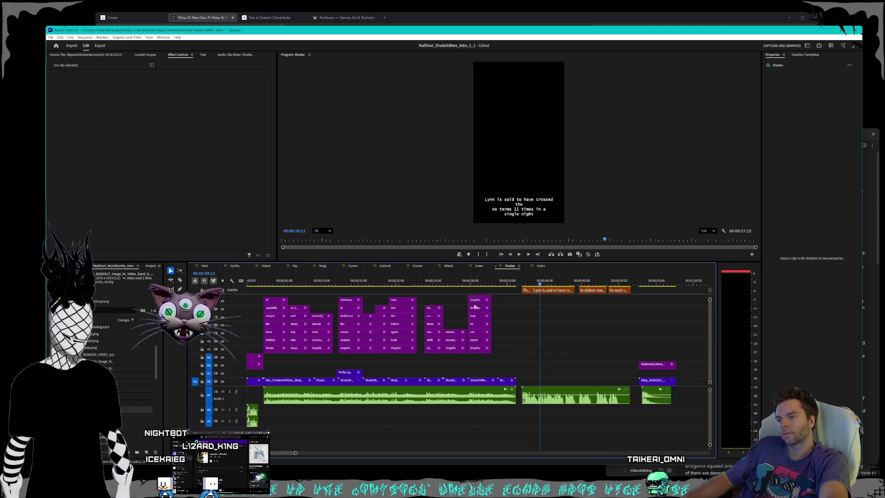
click(465, 285)
key(space)
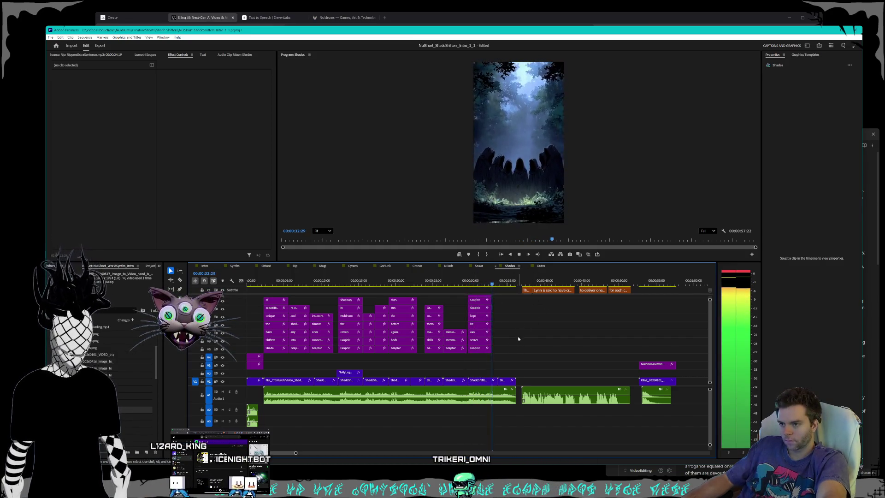
key(space)
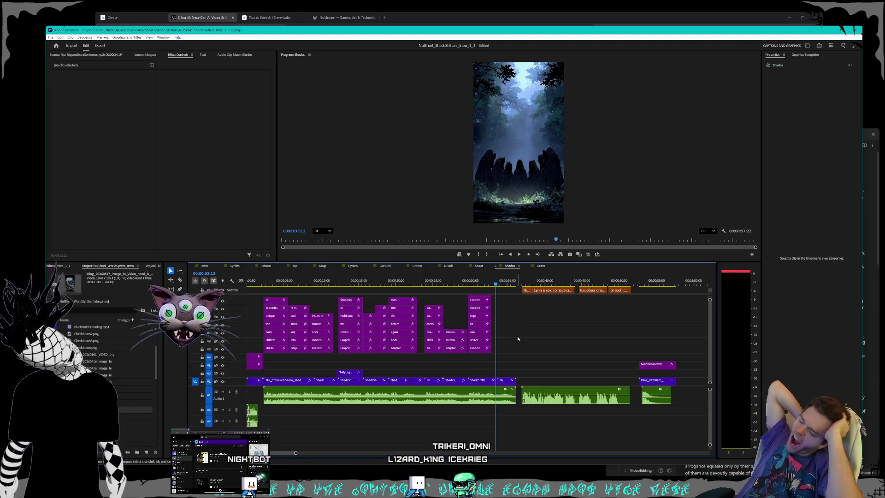
click(488, 266)
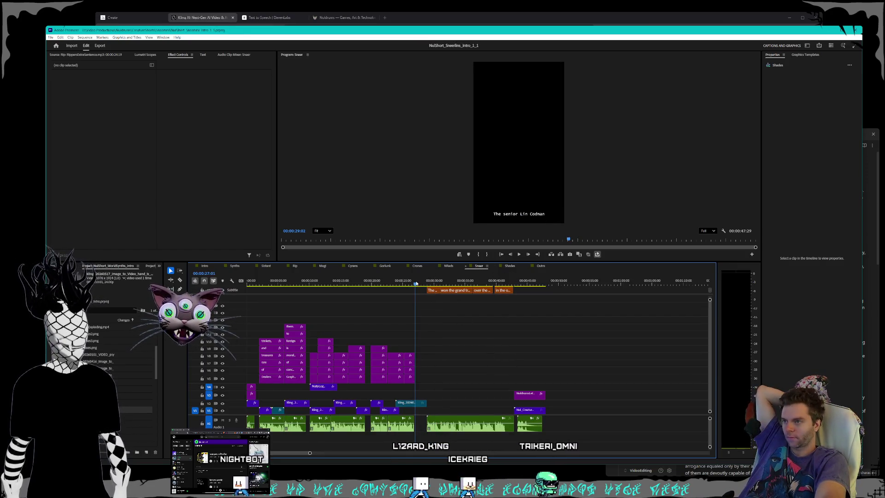
Shift the closing narration clip on A1 slightly earlier in the Sneer sequence
drag(416, 284, 514, 286)
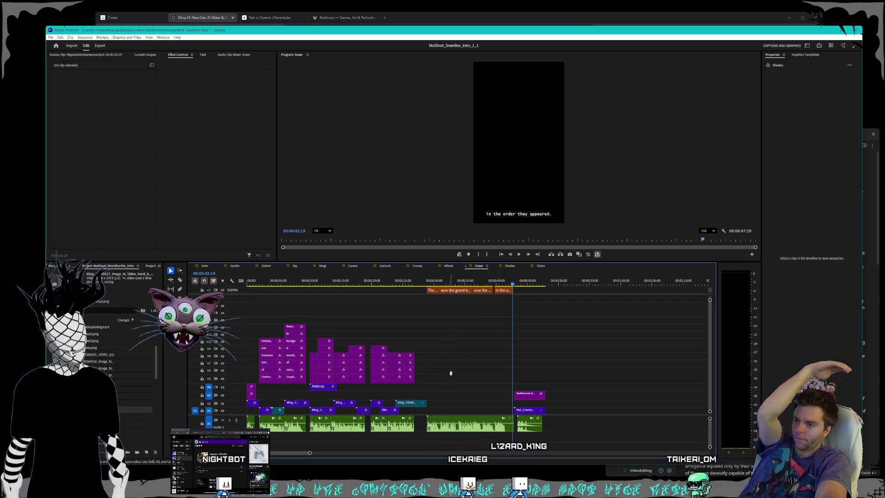
click(436, 431)
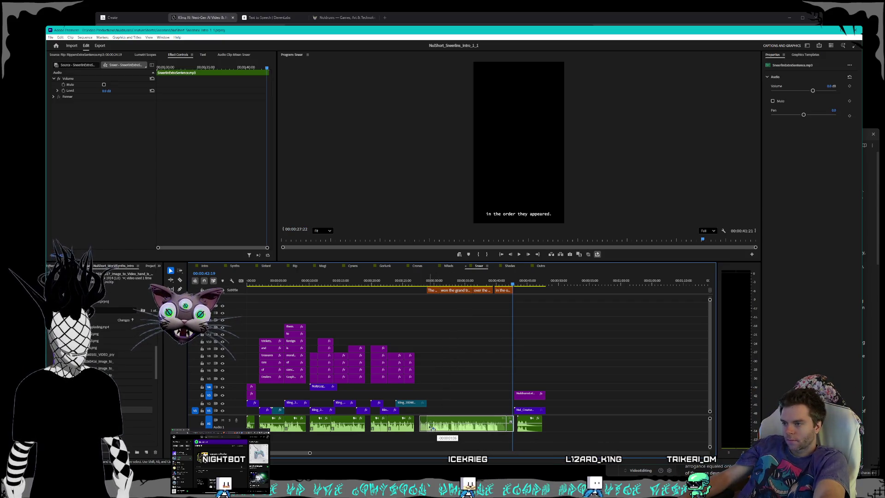
click(419, 283)
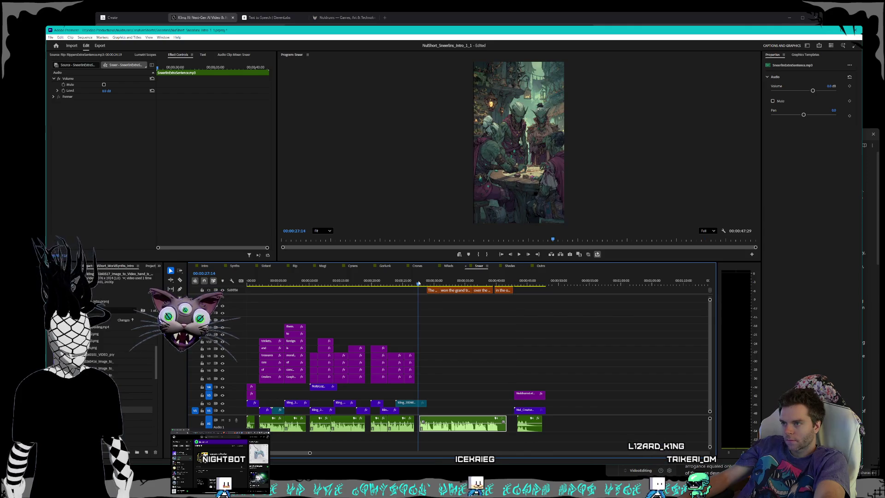
Shift the matching captions earlier so the opening caption lands over the goblin tavern scene
click(431, 290)
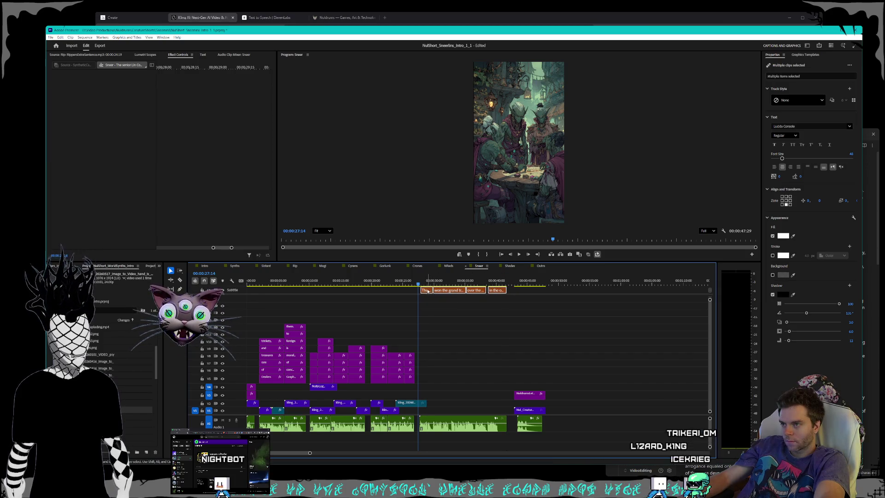
click(426, 284)
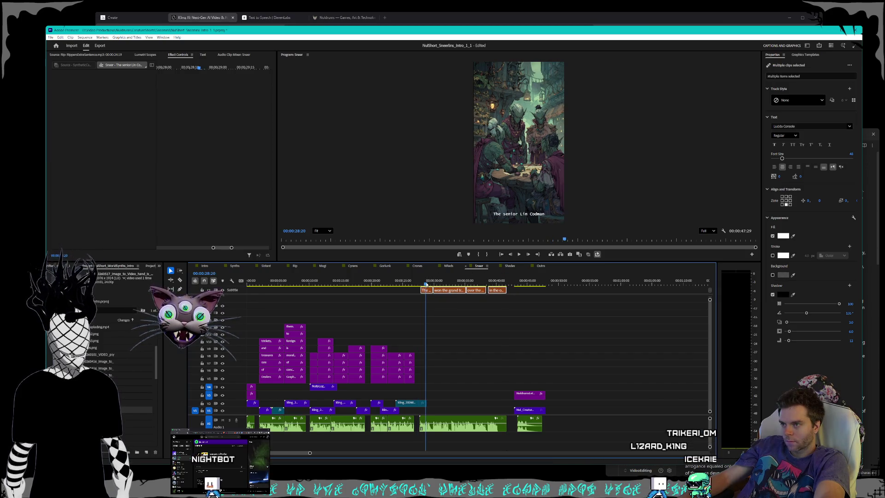
click(414, 284)
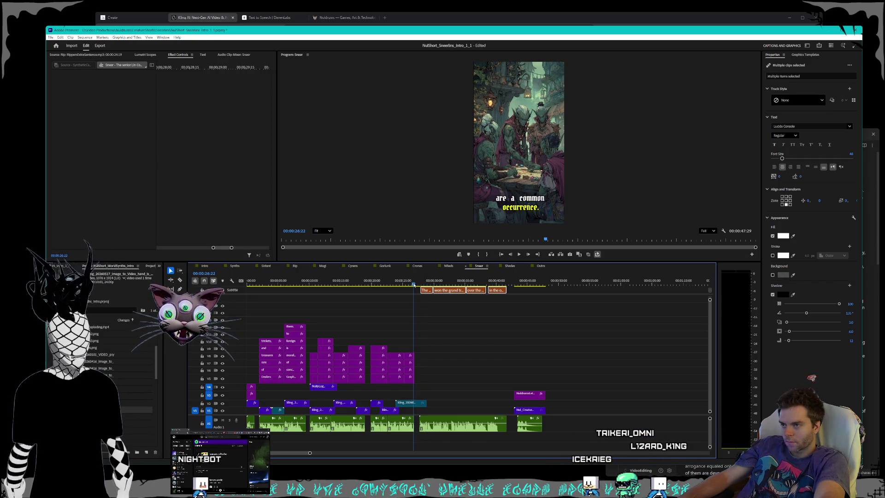
click(451, 318)
Trim about a second off the Sneer narration, pull the logo outro clips earlier, then open NReds
scroll(494, 391, up, 2)
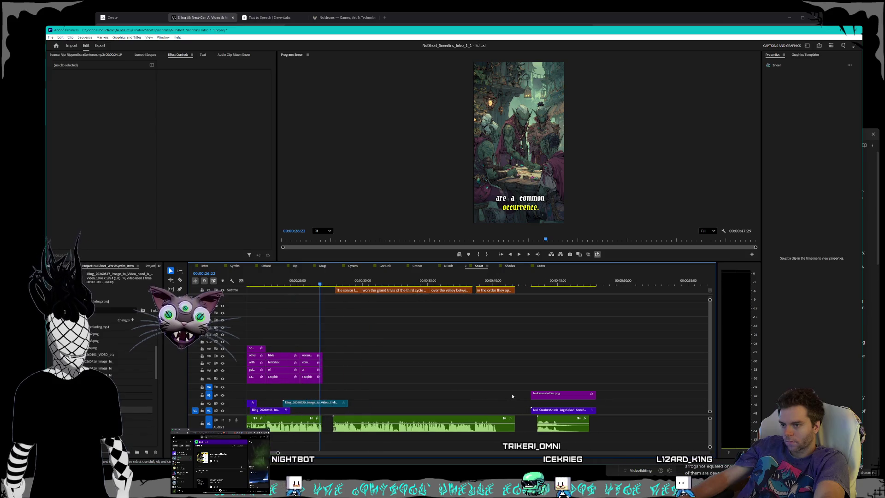
drag(513, 424, 497, 423)
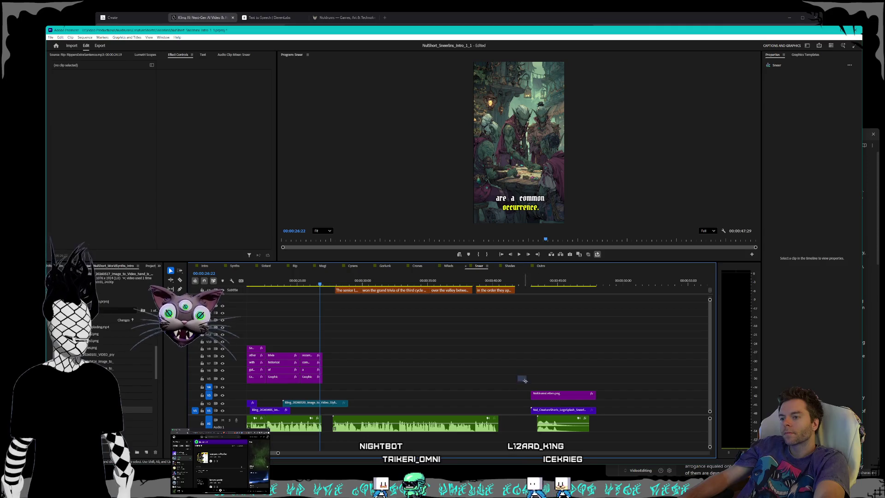
mouse_move(525, 381)
mouse_down()
mouse_move(561, 419)
mouse_move(536, 412)
mouse_move(530, 401)
mouse_up()
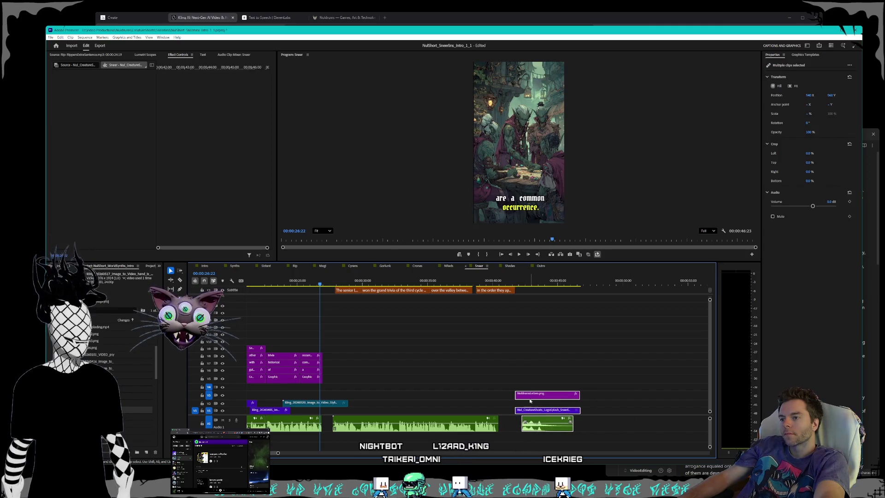
scroll(470, 375, up, 5)
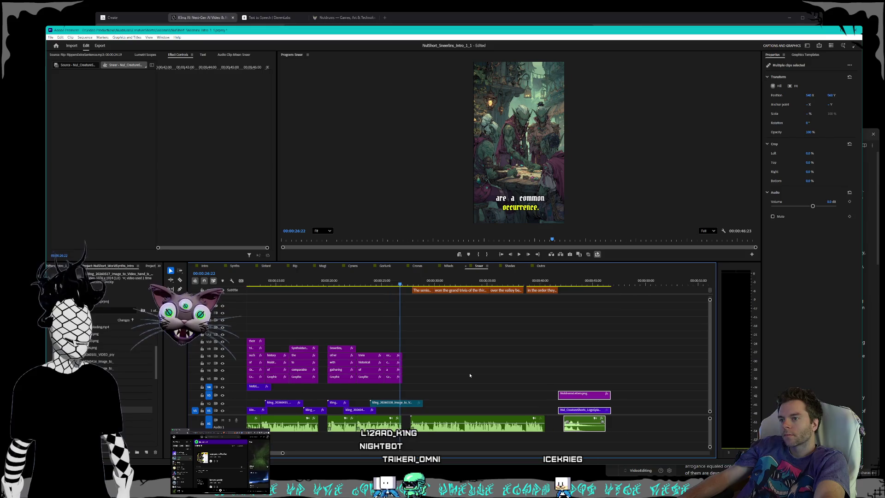
scroll(475, 372, up, 2)
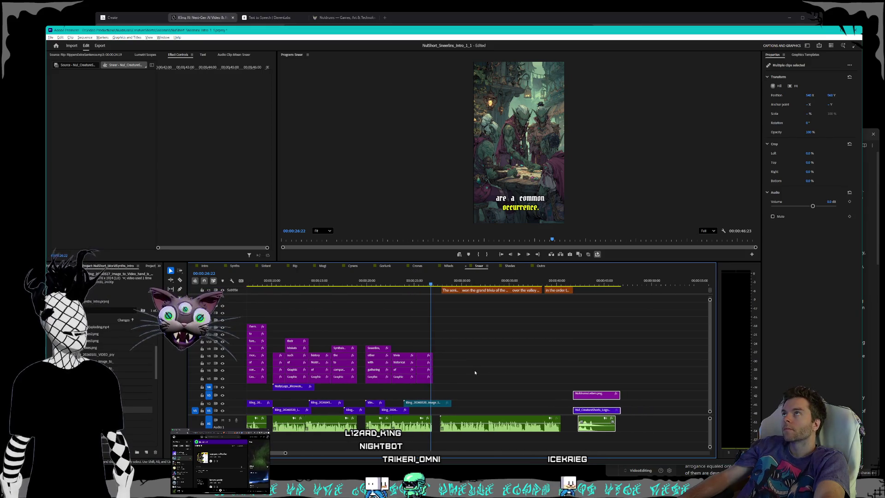
scroll(475, 372, up, 4)
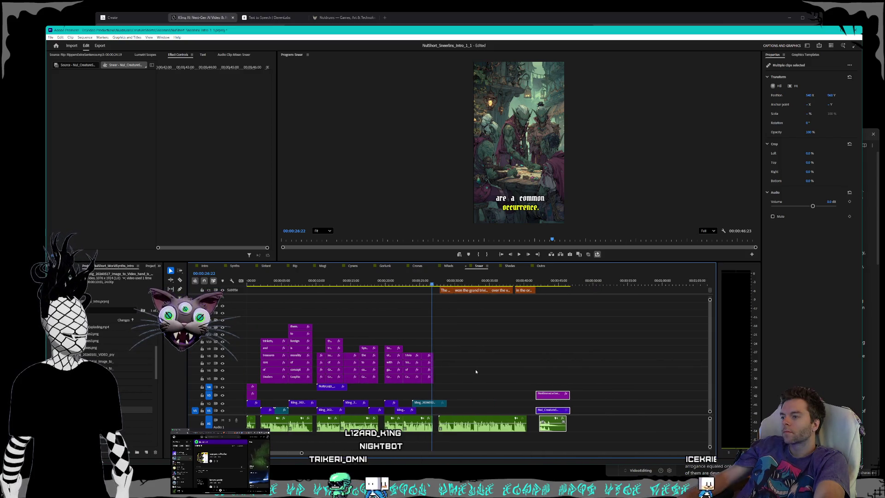
scroll(476, 371, down, 5)
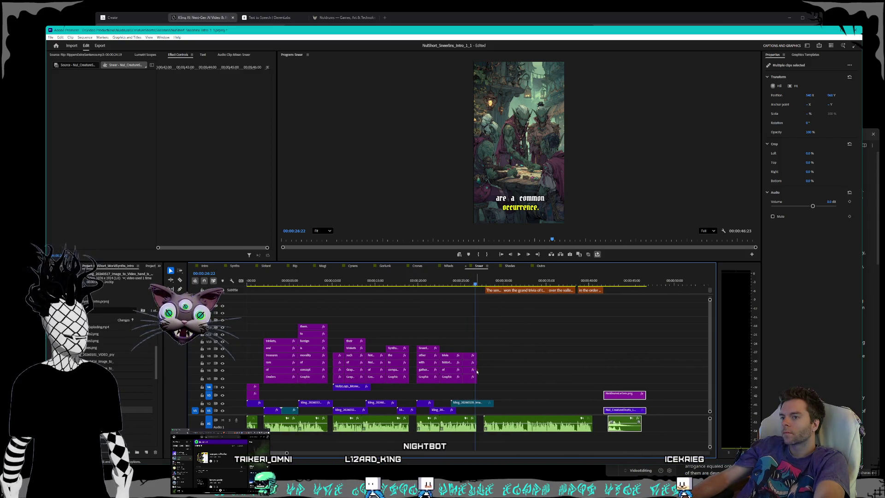
click(447, 266)
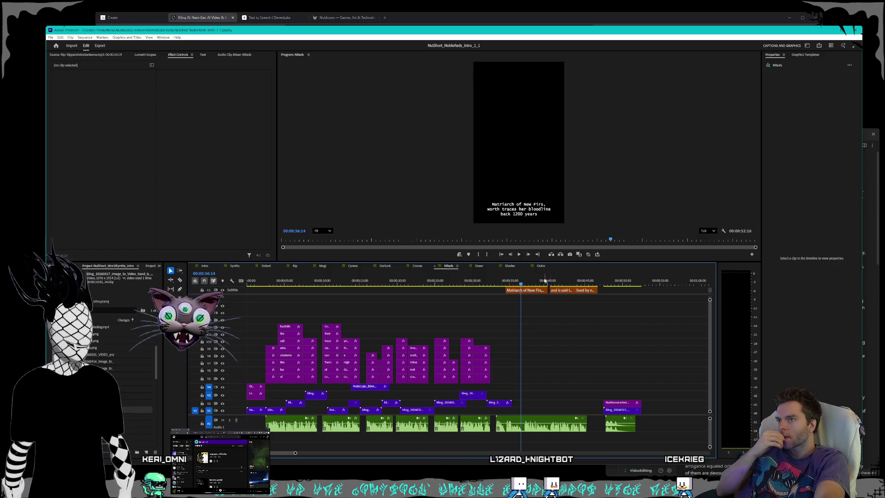
Save the project after reviewing the end of the NReds sequence
drag(503, 285, 518, 283)
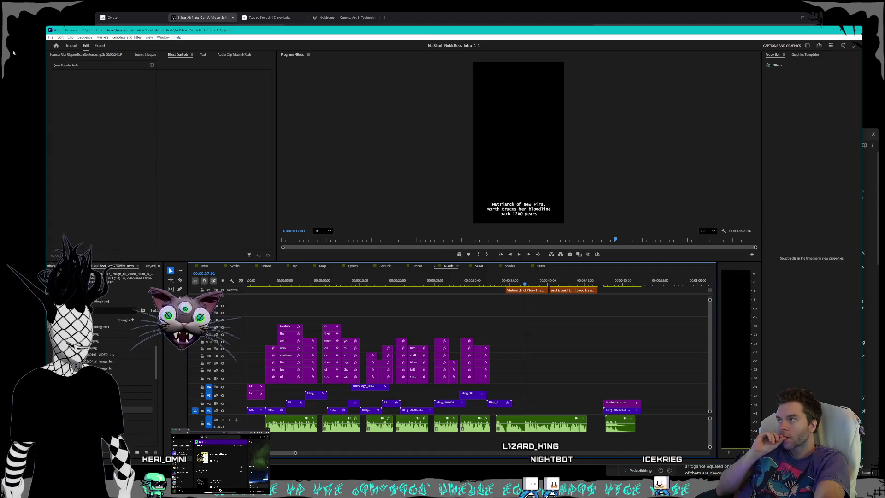
click(51, 37)
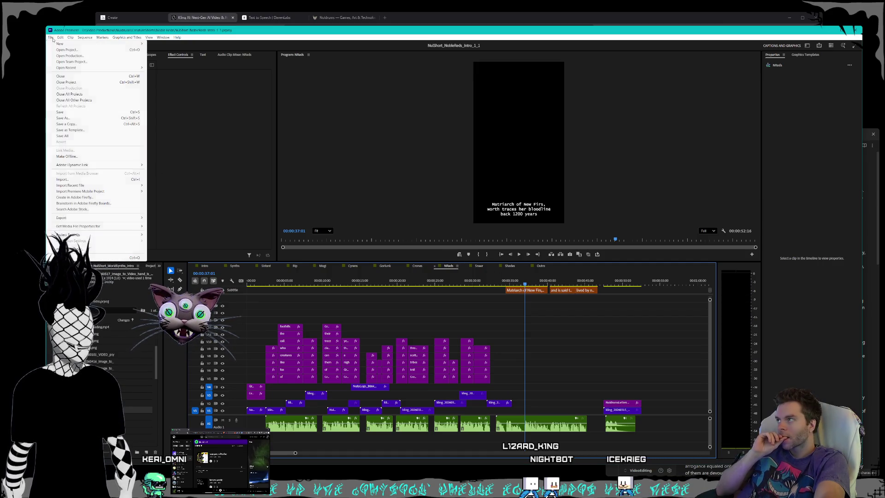
click(75, 113)
In the Cyrens sequence, move the Kling robot clip on V2 later in the timeline
click(353, 266)
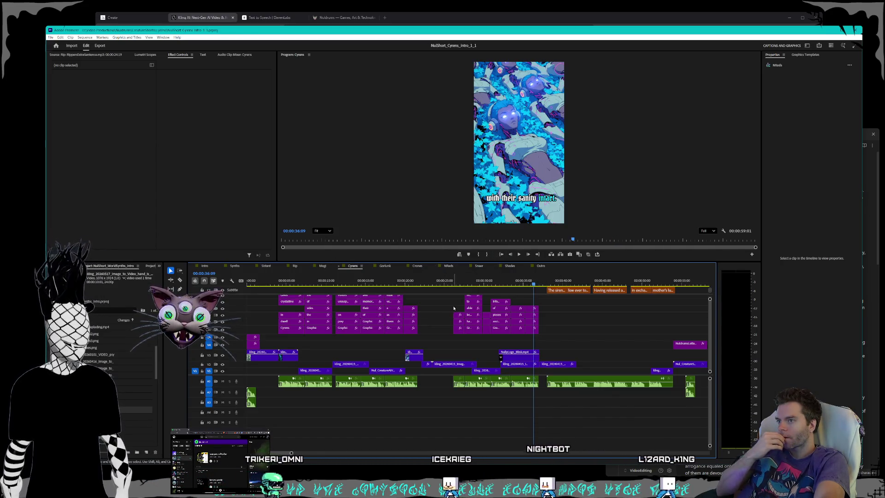
click(425, 281)
drag(425, 281, 423, 280)
click(442, 364)
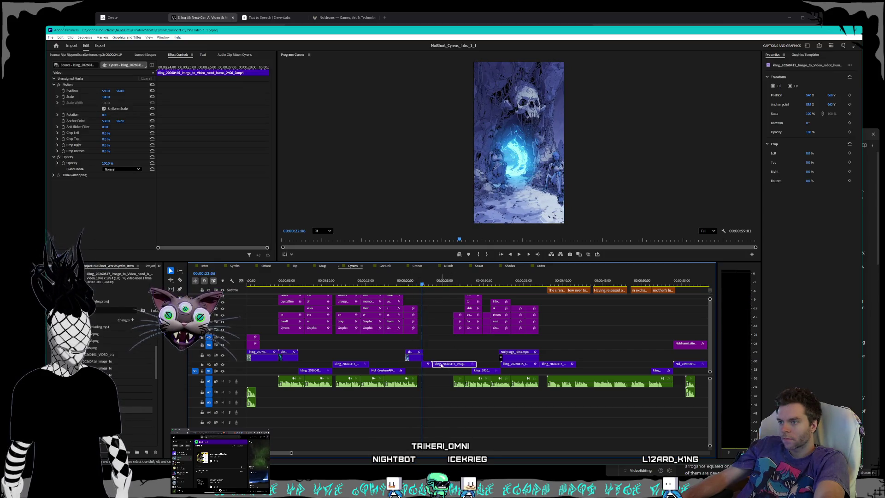
drag(425, 282, 447, 285)
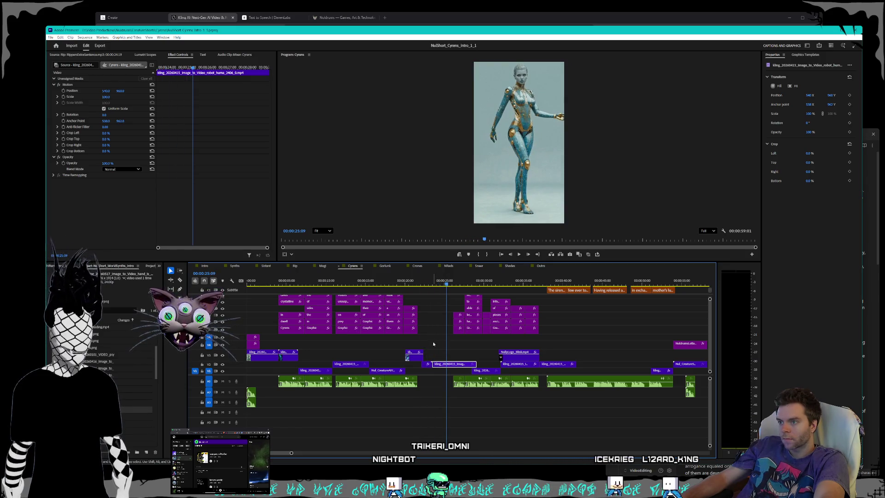
drag(428, 366, 573, 367)
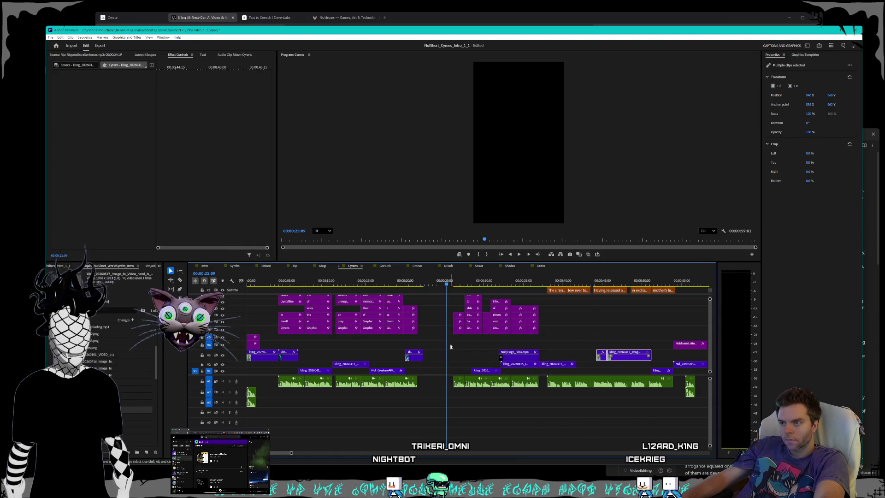
Move the clip block after the gap about 3.5 seconds earlier, pull the Kling clip back, and play to check
drag(452, 400, 537, 298)
drag(457, 334, 431, 333)
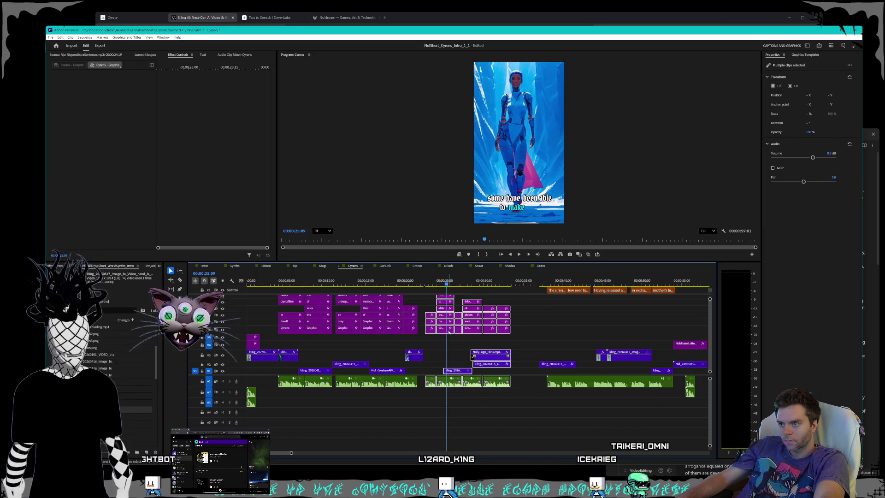
click(553, 365)
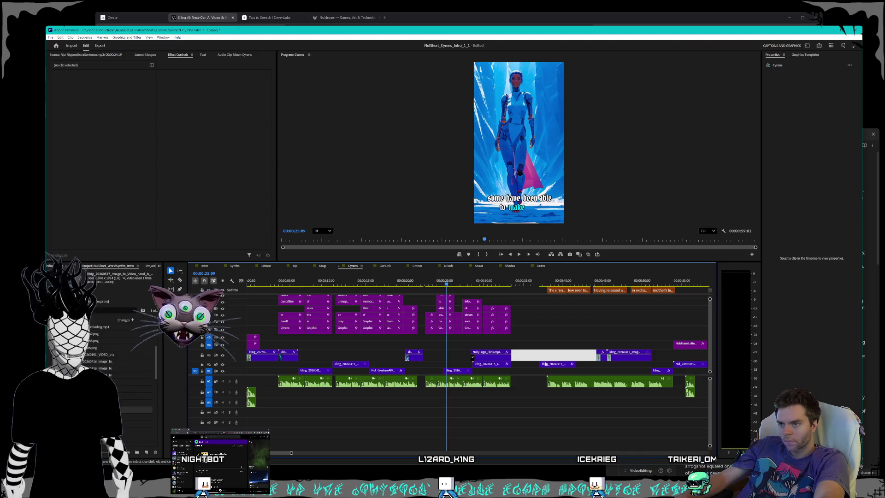
drag(552, 365, 432, 365)
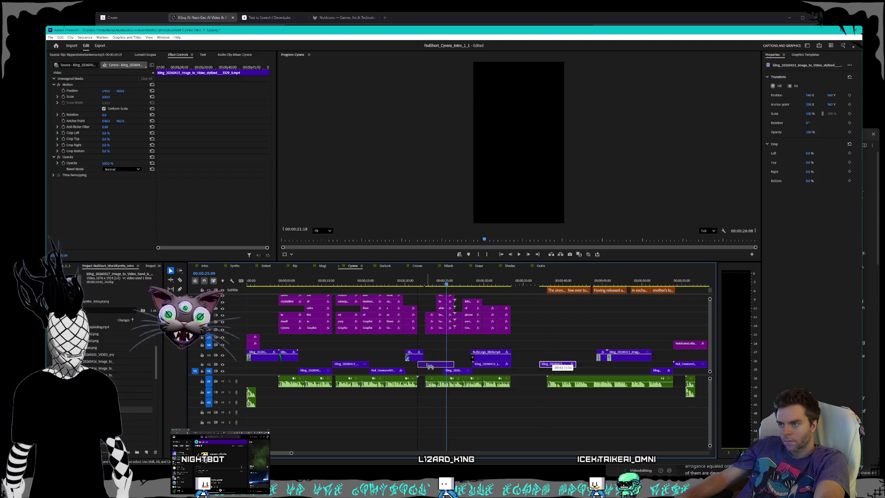
drag(432, 283, 421, 282)
key(space)
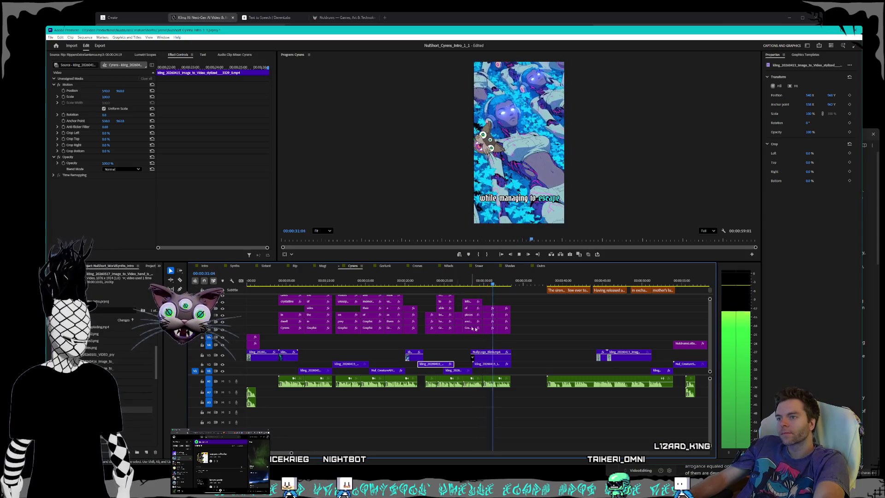
Move the last narration clip on A1 earlier to close the gap and play it back
click(566, 379)
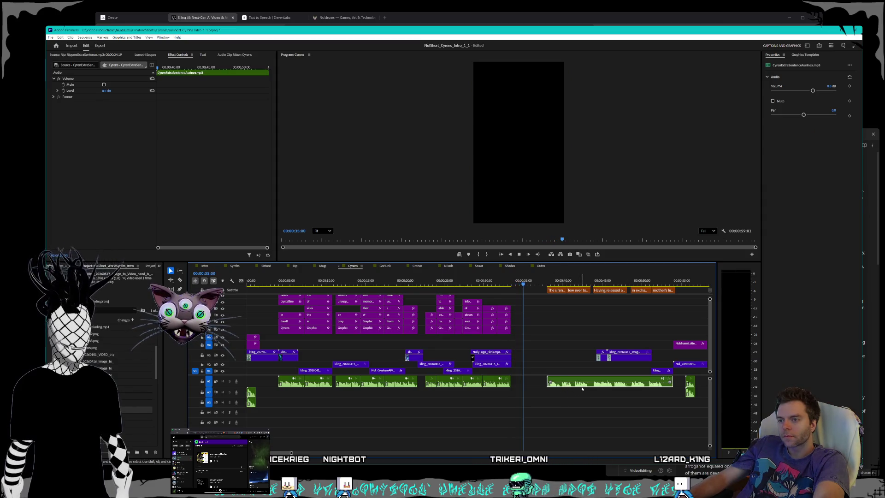
drag(556, 387, 555, 386)
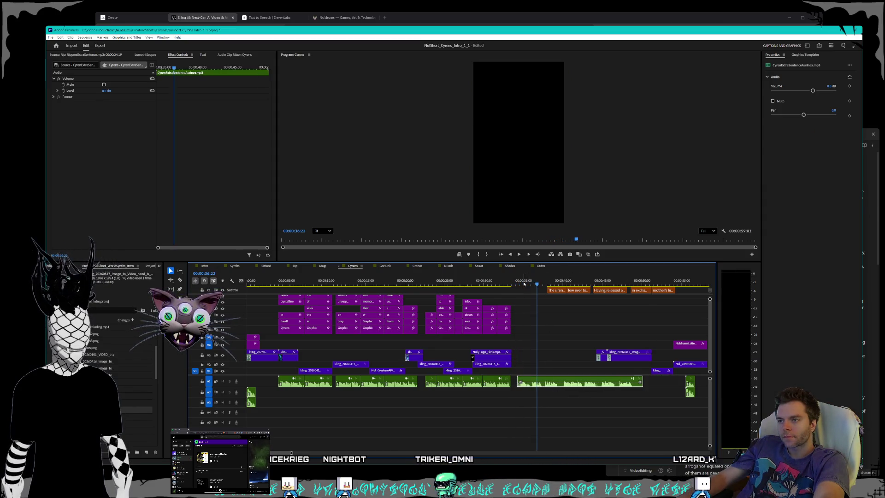
key(space)
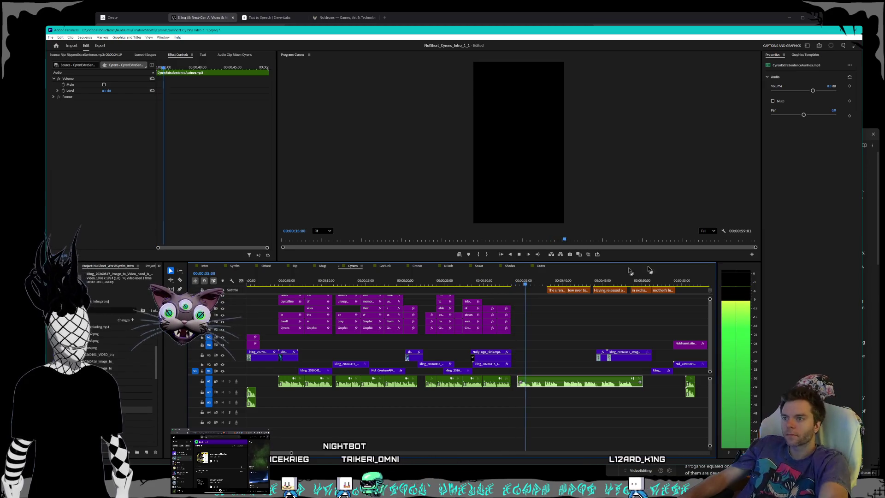
key(space)
Shift the closing caption clips about 3 seconds earlier and check their timing
click(552, 291)
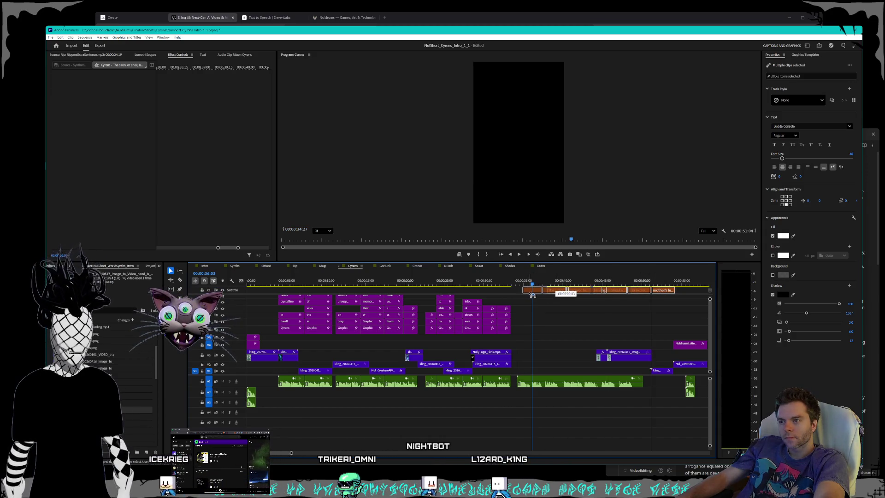
drag(531, 295, 530, 295)
key(space)
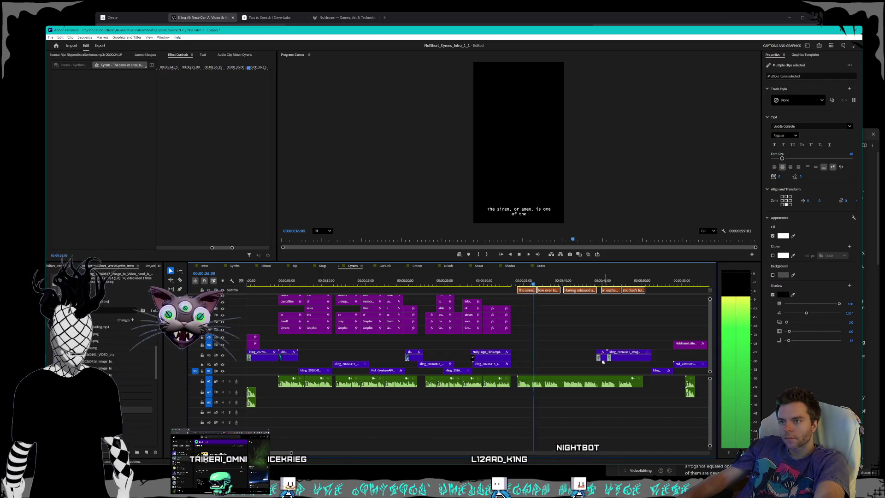
Move the V3 Kling clip down onto V1 at about 00:00:34
click(602, 359)
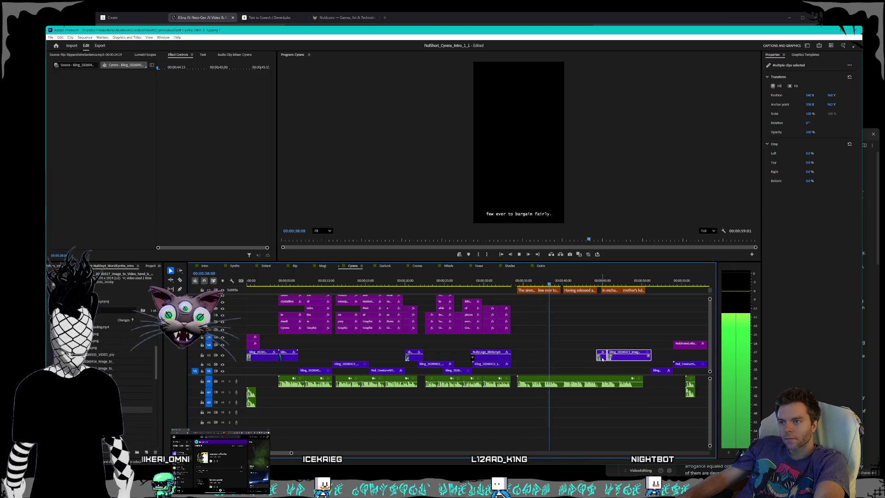
drag(519, 376, 518, 376)
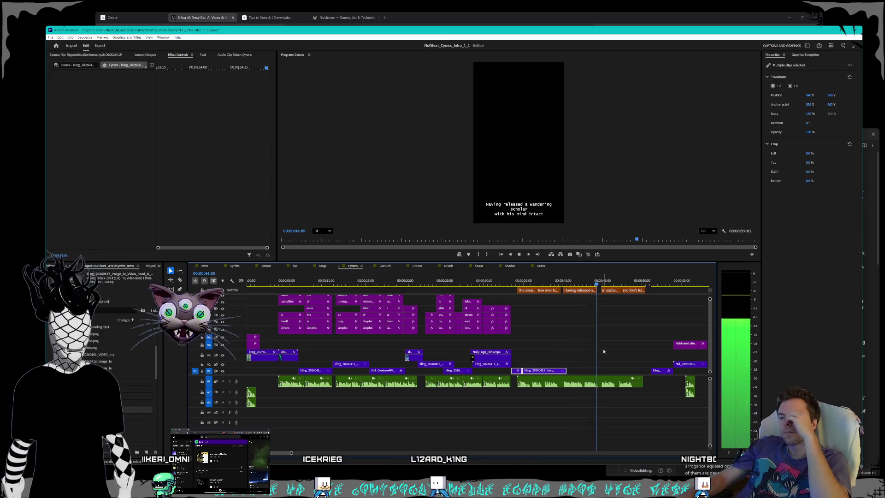
click(484, 281)
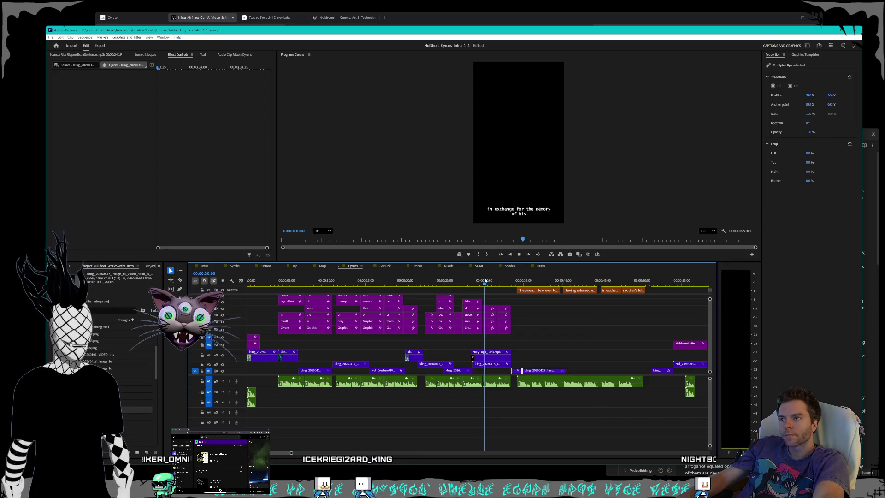
drag(485, 282, 471, 284)
key(space)
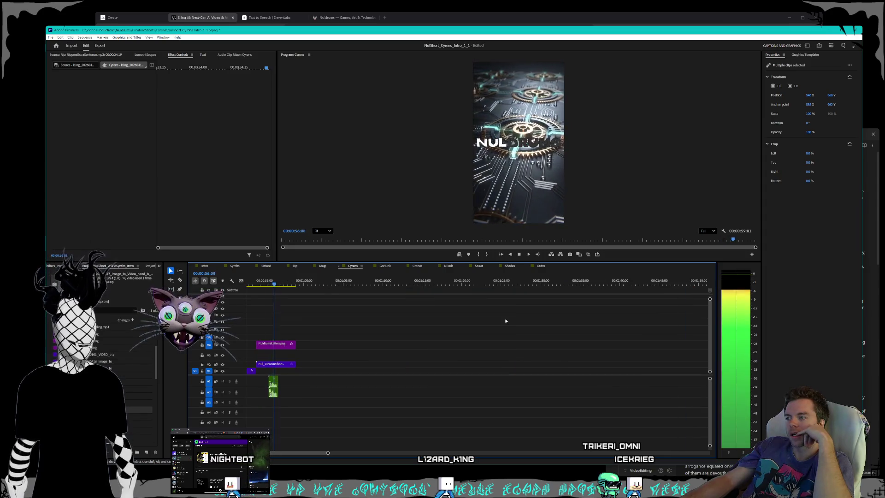
key(space)
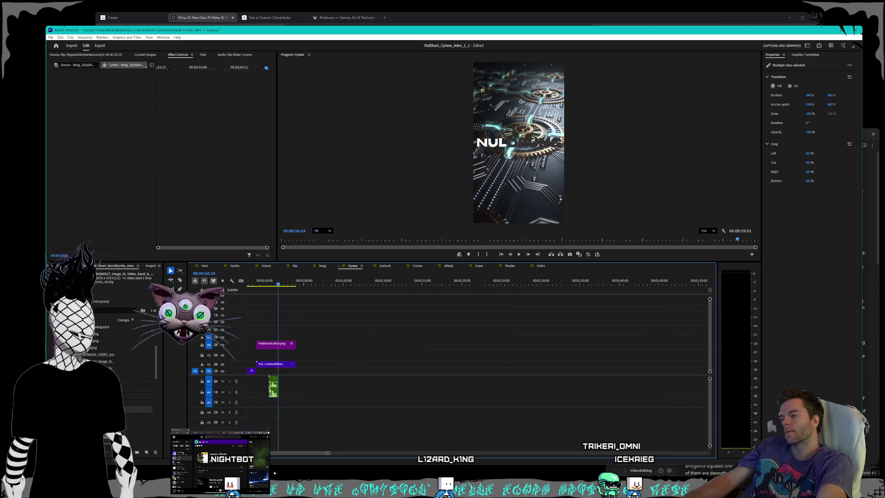
drag(298, 453, 262, 453)
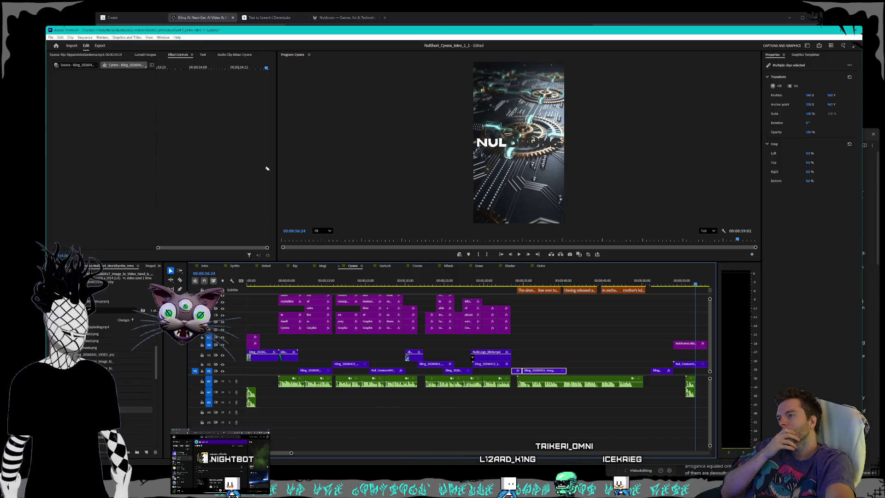
Save the project and start playback of the Magi sequence
click(50, 38)
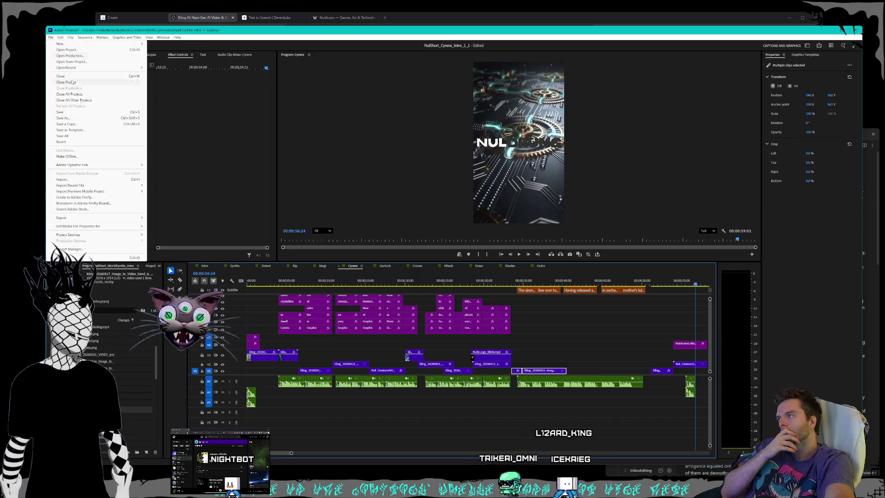
click(69, 116)
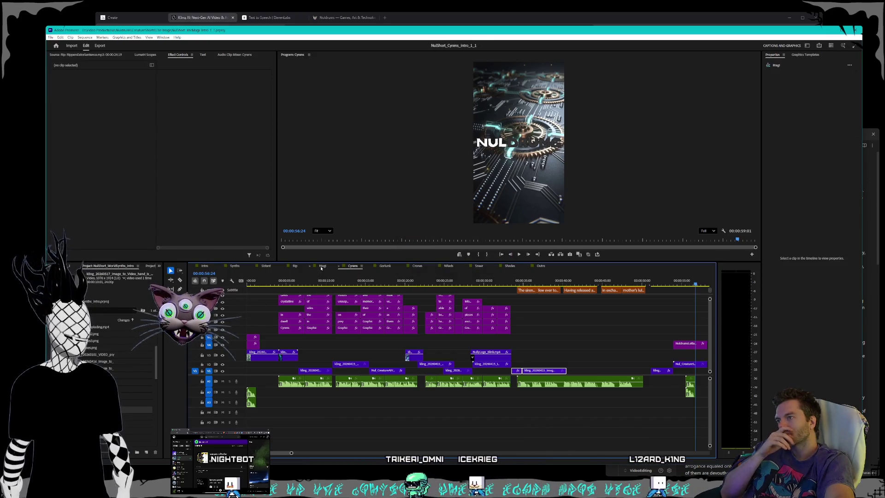
key(space)
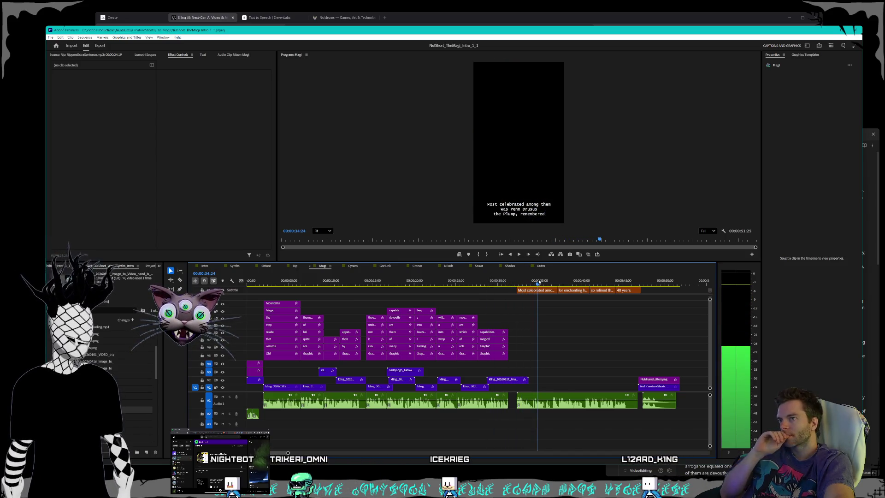
Scrub Magi back to the wizard shot, then switch to the Rip sequence around 16 seconds
mouse_move(539, 283)
mouse_down()
mouse_move(498, 280)
mouse_move(517, 279)
mouse_move(495, 271)
mouse_move(572, 256)
mouse_move(678, 264)
mouse_move(445, 253)
mouse_up()
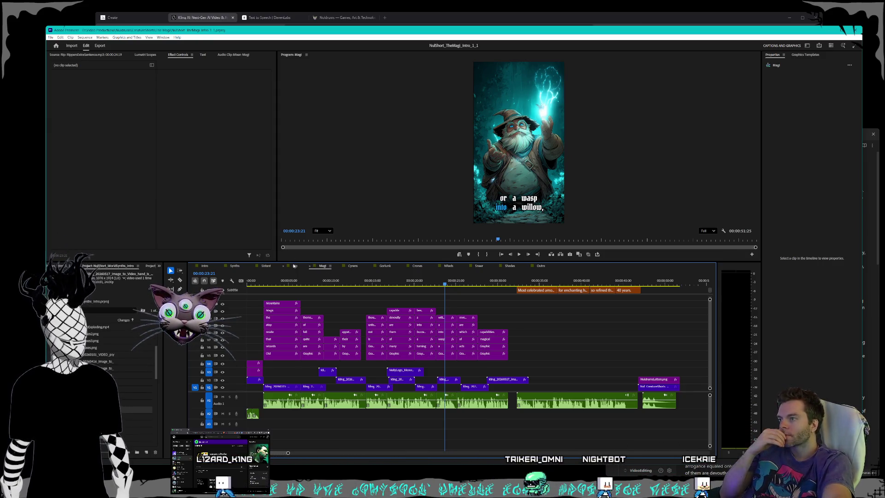
key(ctrl+shift+comma)
mouse_move(430, 280)
mouse_down()
mouse_move(346, 284)
mouse_move(402, 277)
mouse_up()
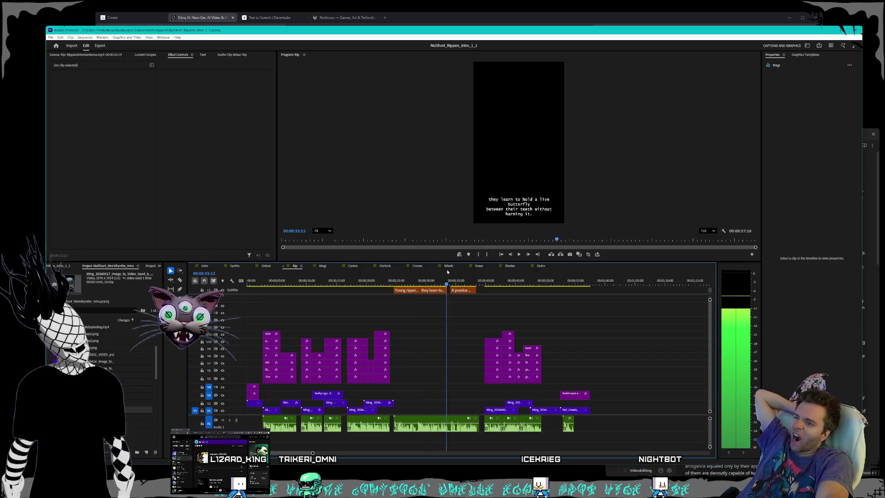
Play through the Rip short from about 23 seconds, then switch to the Sistant sequence
mouse_move(460, 269)
mouse_down()
mouse_move(524, 273)
mouse_move(491, 276)
mouse_up()
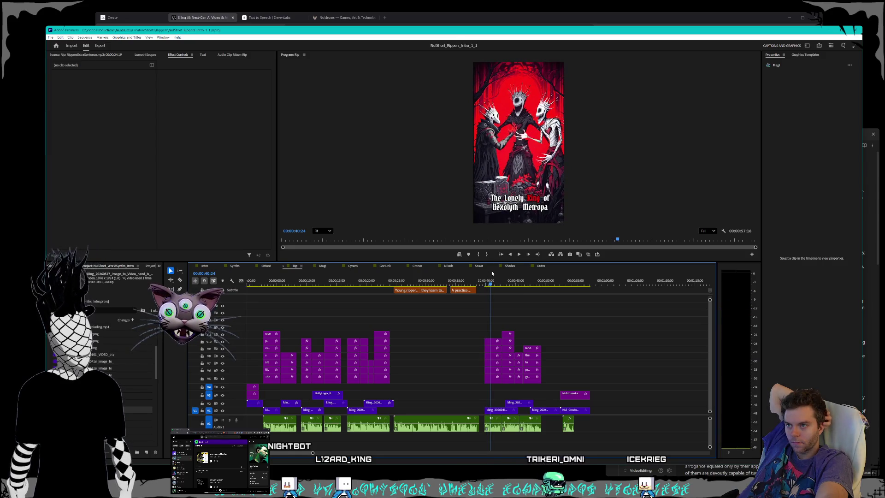
click(495, 430)
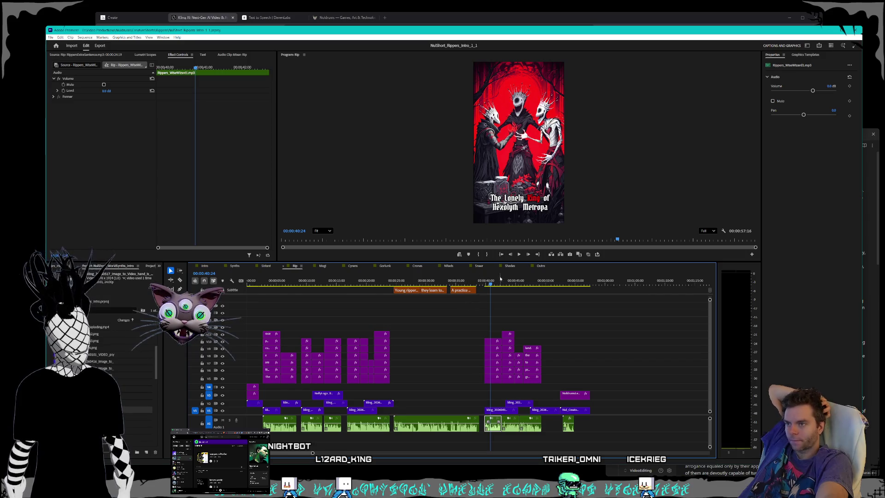
click(518, 255)
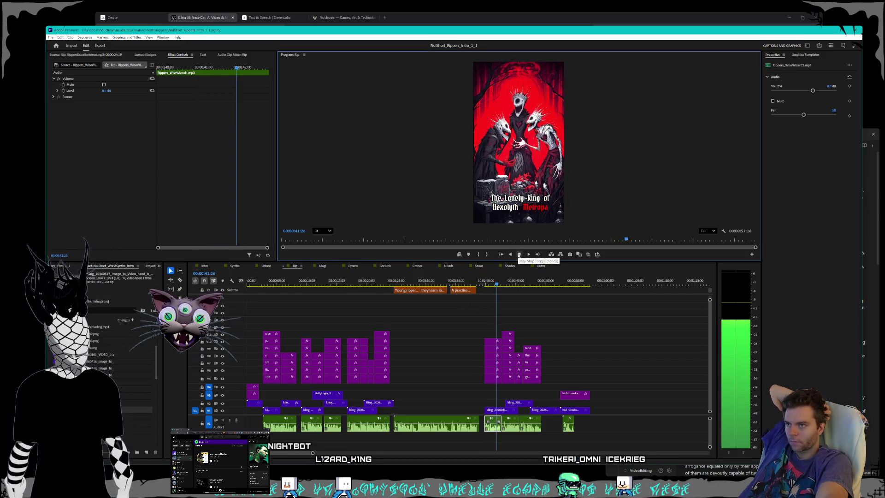
click(387, 280)
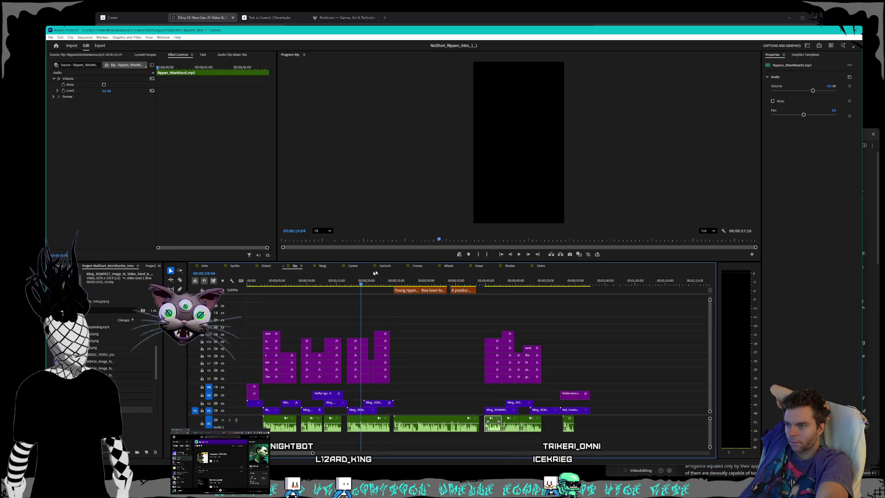
key(space)
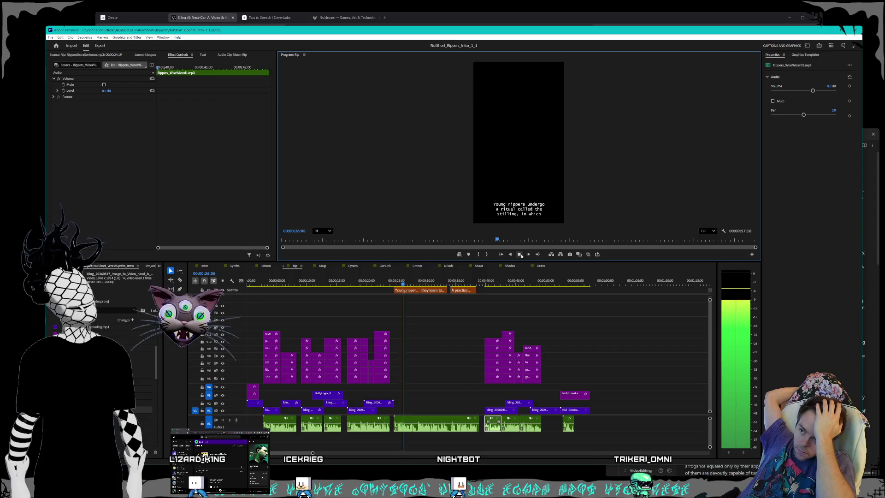
click(522, 256)
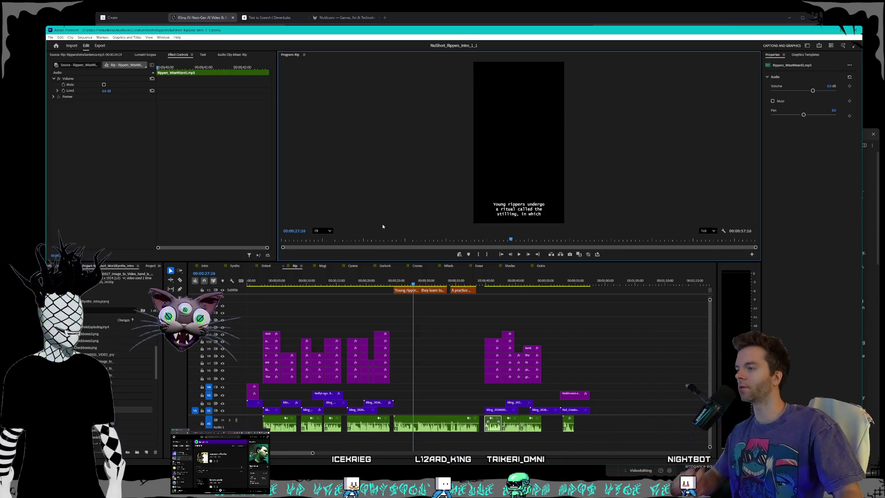
click(268, 266)
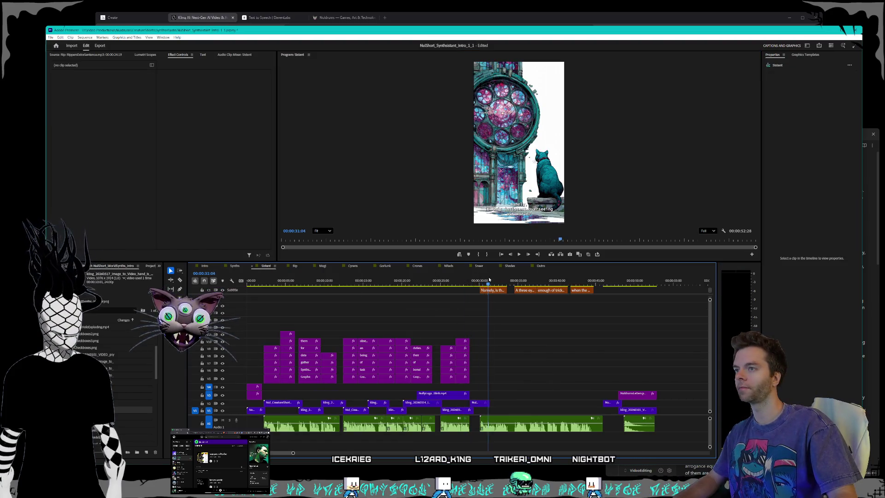
Trim the Sistant narration's end, pull the logo-splash outro clips up to meet it, then open Synths
drag(489, 280, 561, 283)
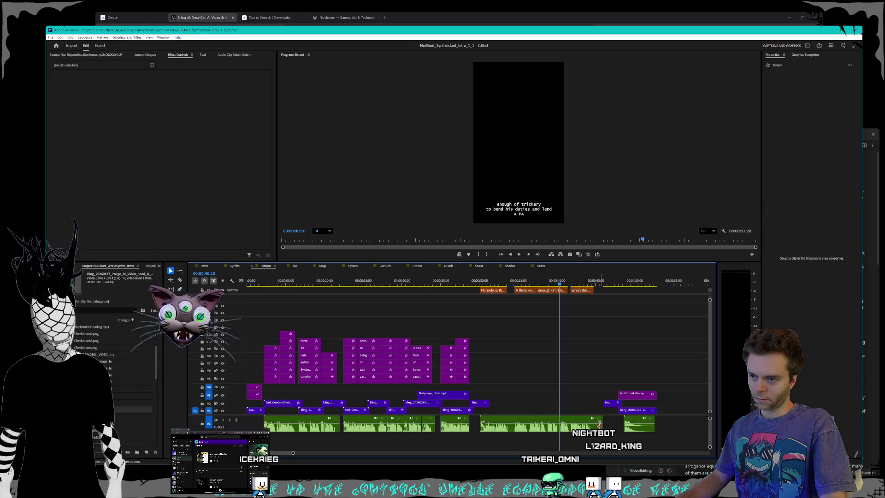
drag(600, 424, 593, 426)
drag(599, 395, 659, 415)
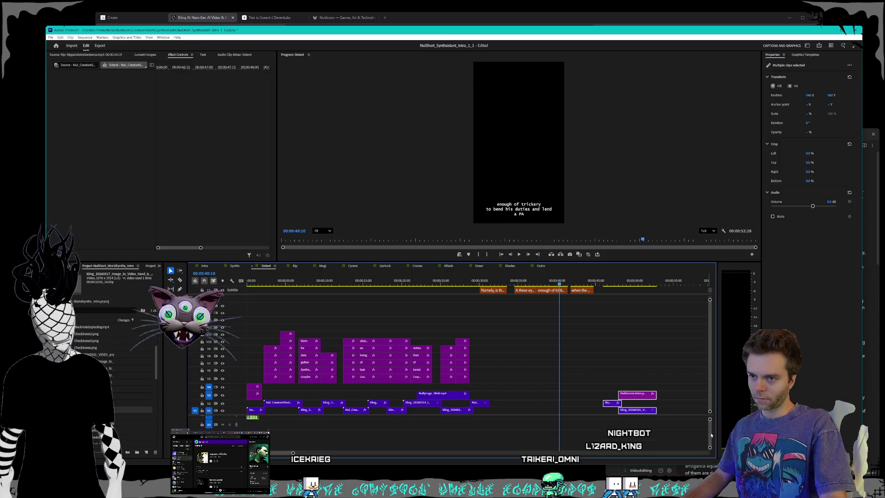
scroll(706, 429, up, 2)
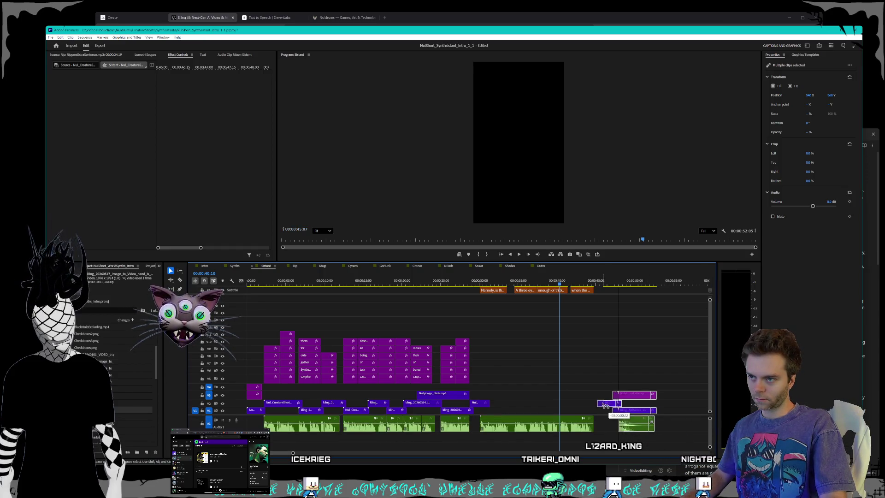
drag(603, 405, 602, 405)
click(573, 379)
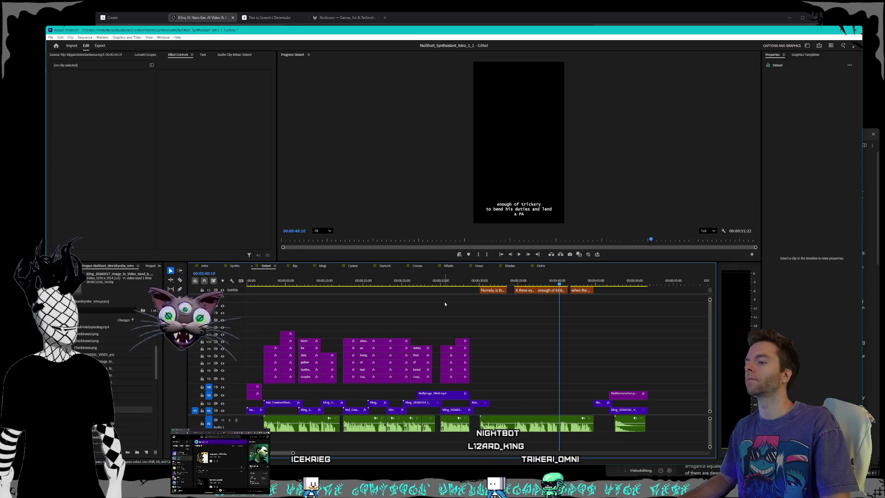
click(234, 267)
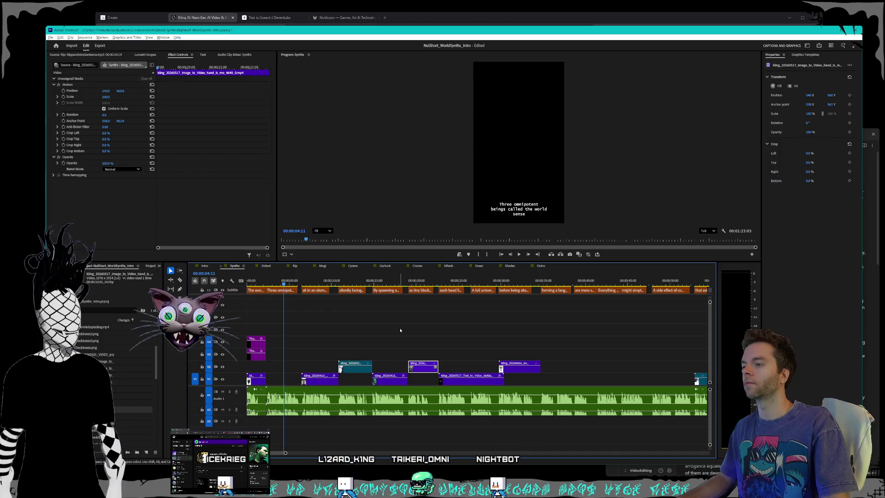
Preview the Outro sequence at the tower frame, then return to the Intro sequence
scroll(401, 330, down, 3)
scroll(401, 330, down, 2)
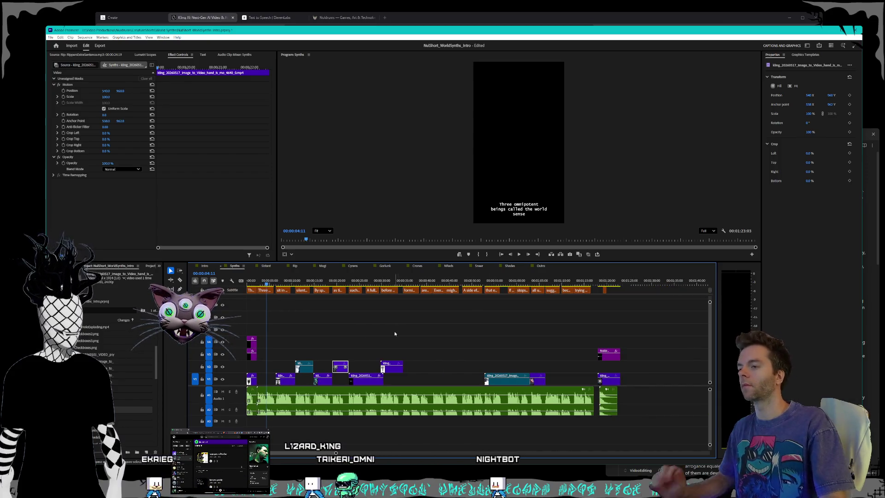
click(546, 267)
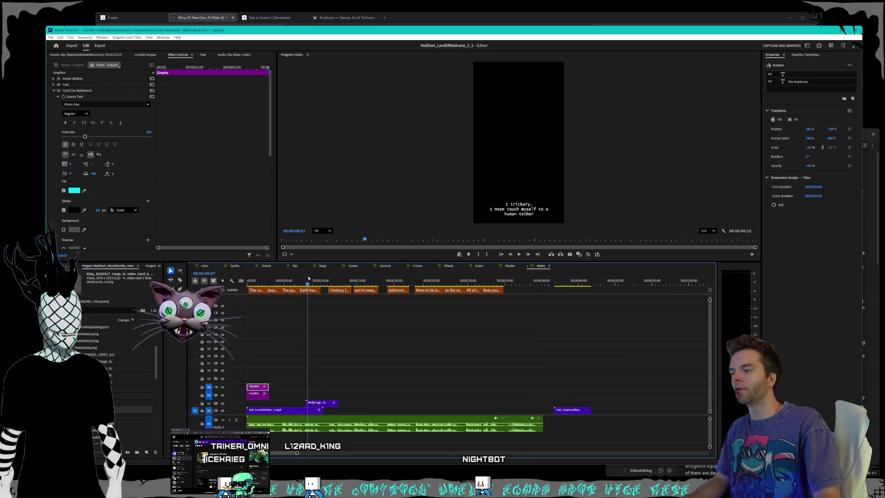
drag(298, 278, 310, 276)
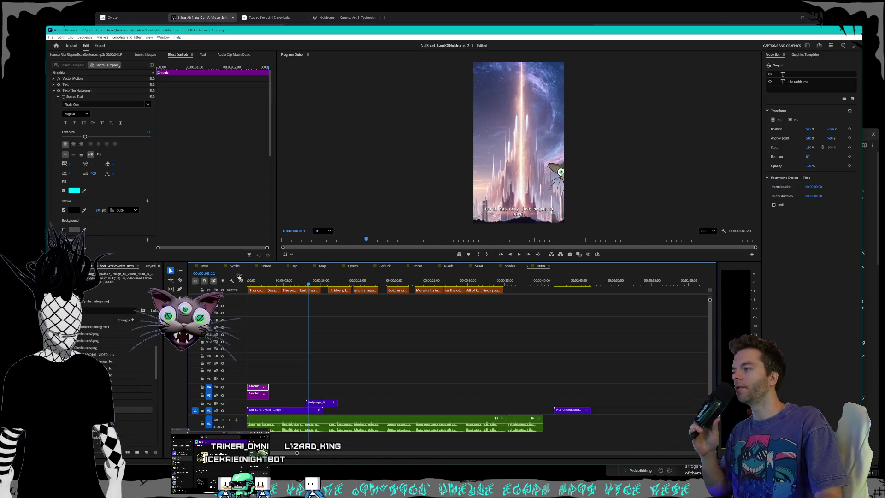
click(209, 266)
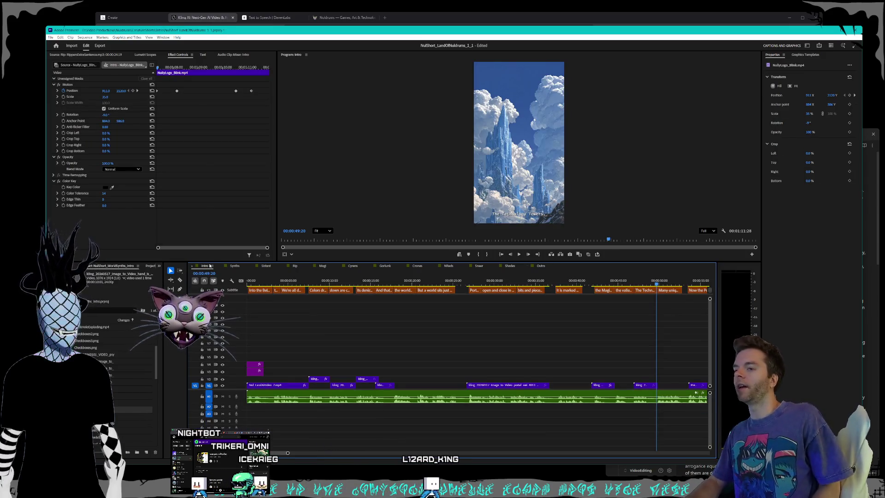
Zoom the Intro timeline out three levels and drag the stray NullyLogo clip toward the narration's end
key(minus)
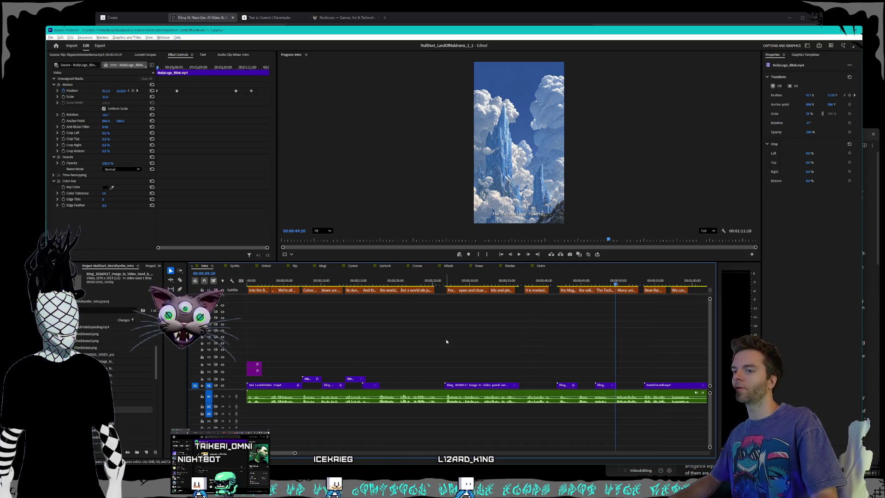
key(minus)
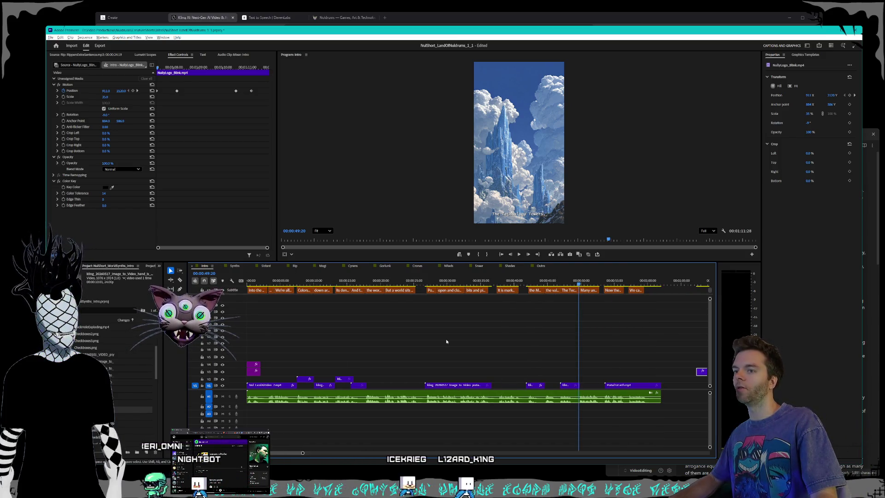
key(minus)
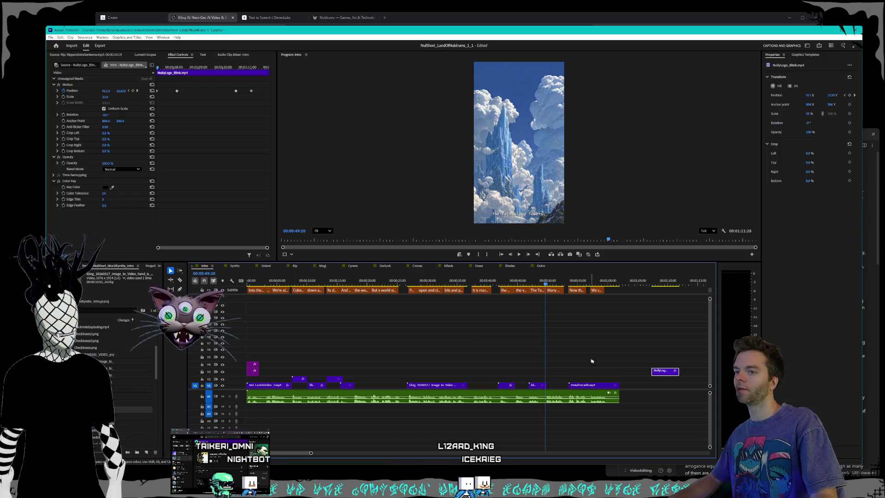
drag(665, 372, 633, 381)
Drop the NullyLogo clip on V2 right after the Intro narration and preview from the start
click(571, 346)
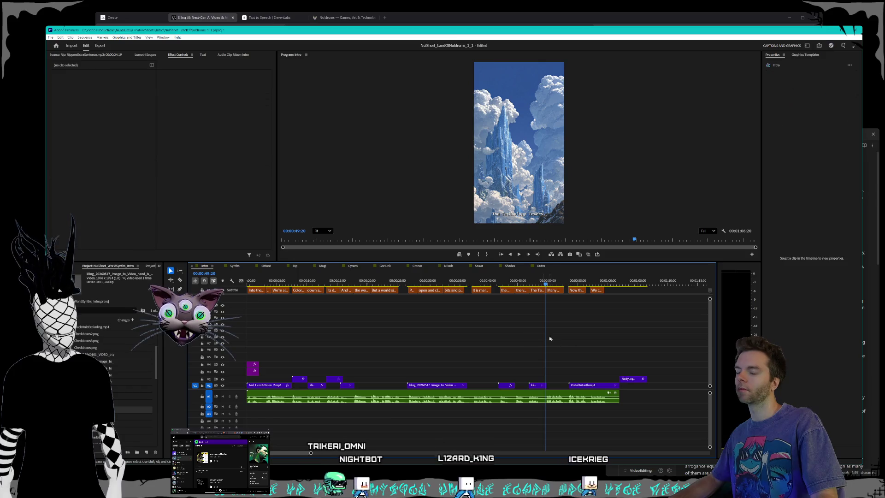
click(385, 280)
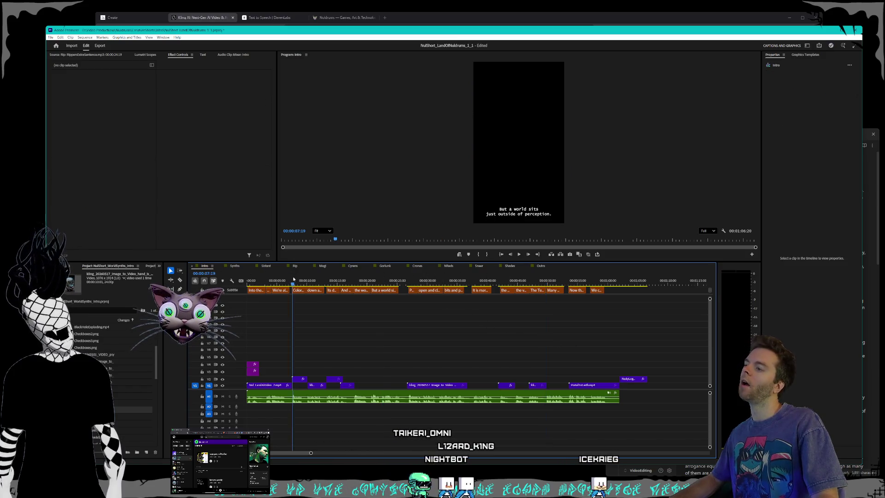
key(Home)
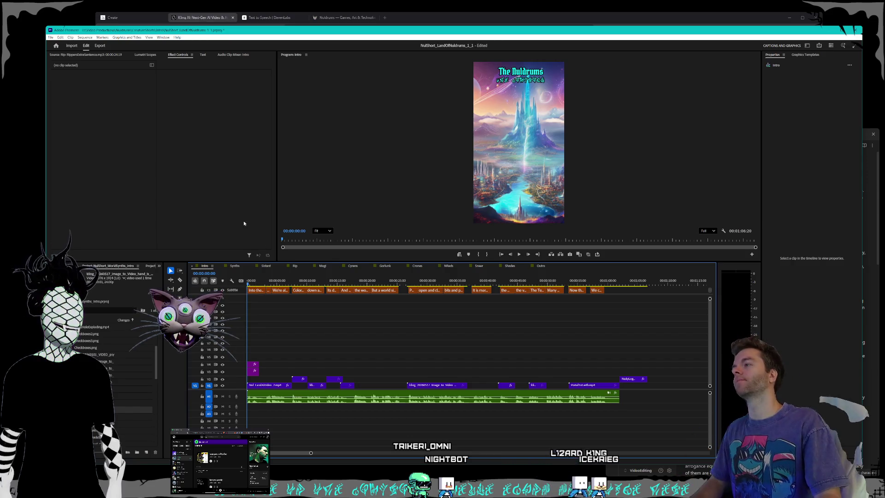
Review the Synths, Sistant, Rip and Magi sequences in turn
click(235, 266)
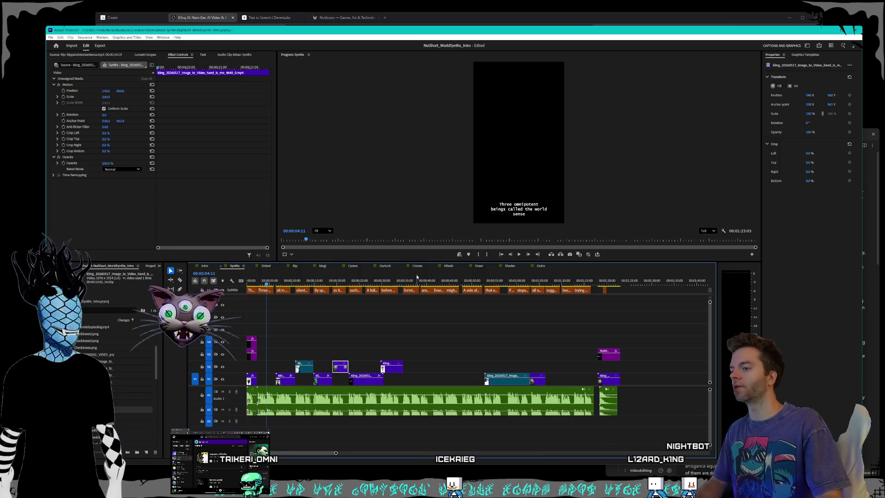
click(267, 266)
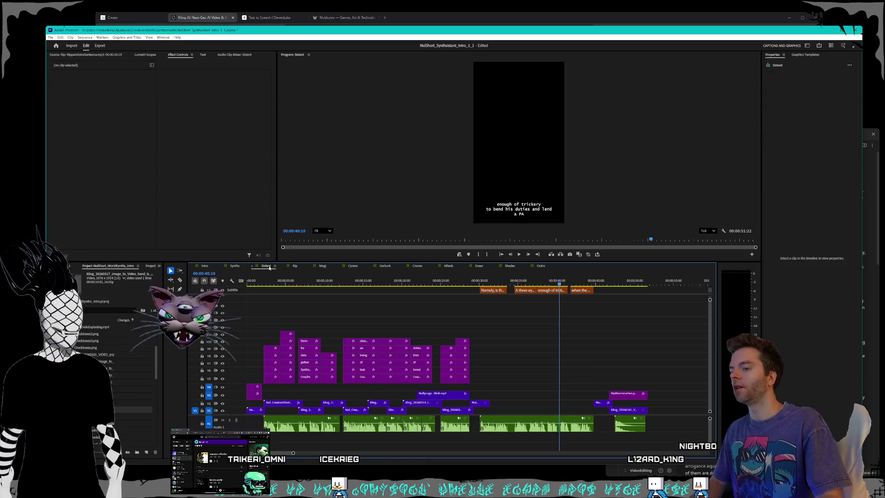
click(301, 267)
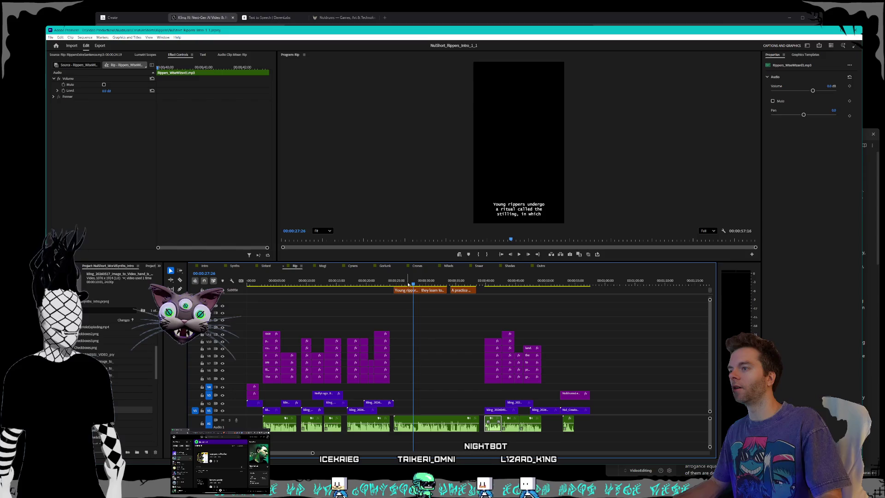
click(386, 280)
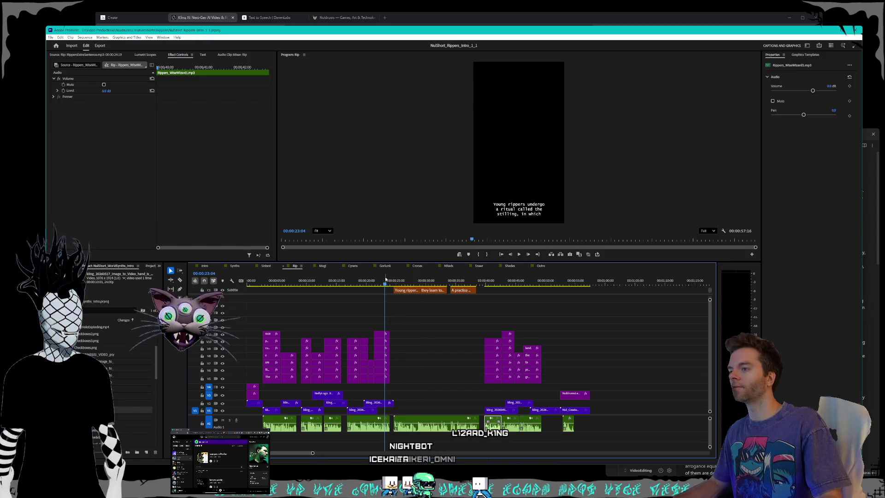
click(322, 266)
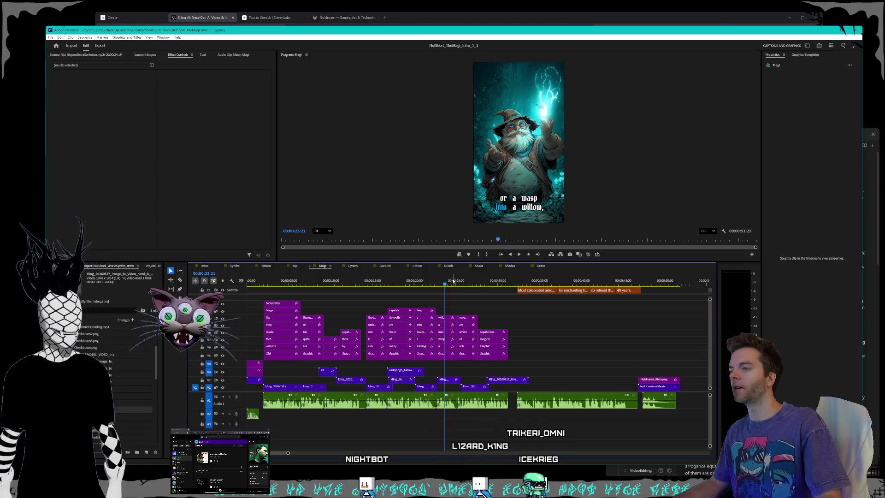
click(552, 280)
Check the Cyrens short around 33–37 seconds, then open the Gorlunk sequence
click(355, 266)
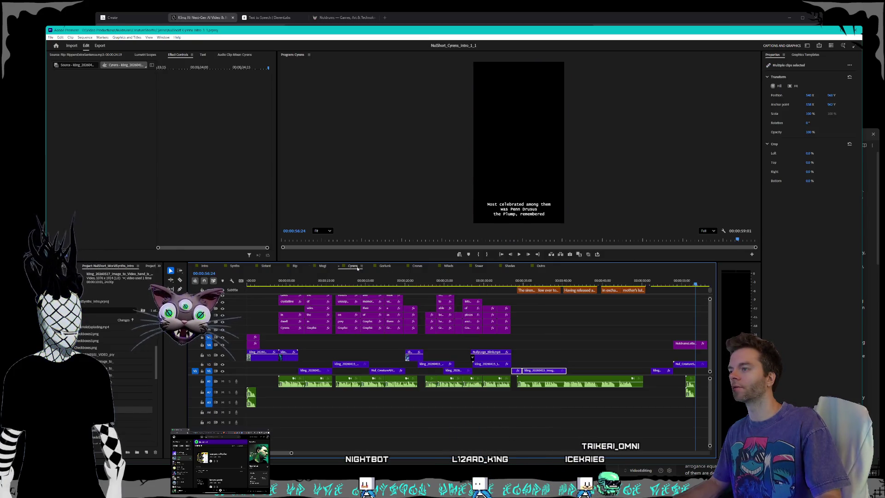
click(543, 284)
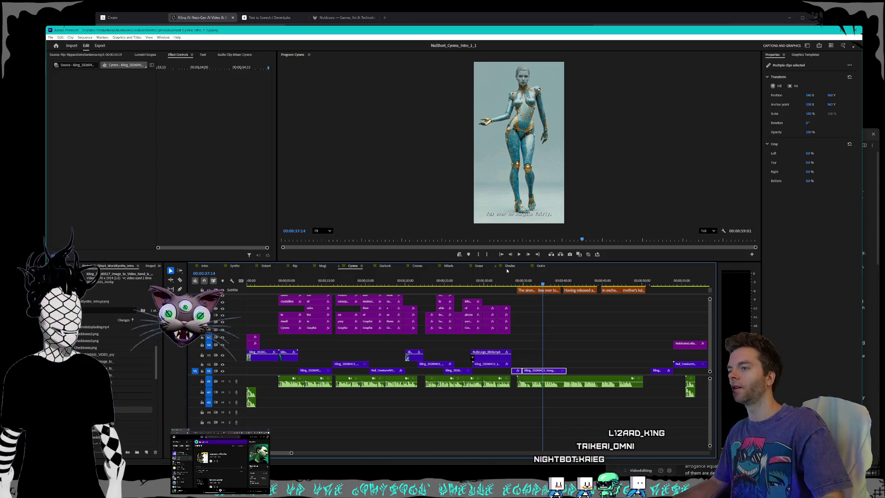
click(508, 282)
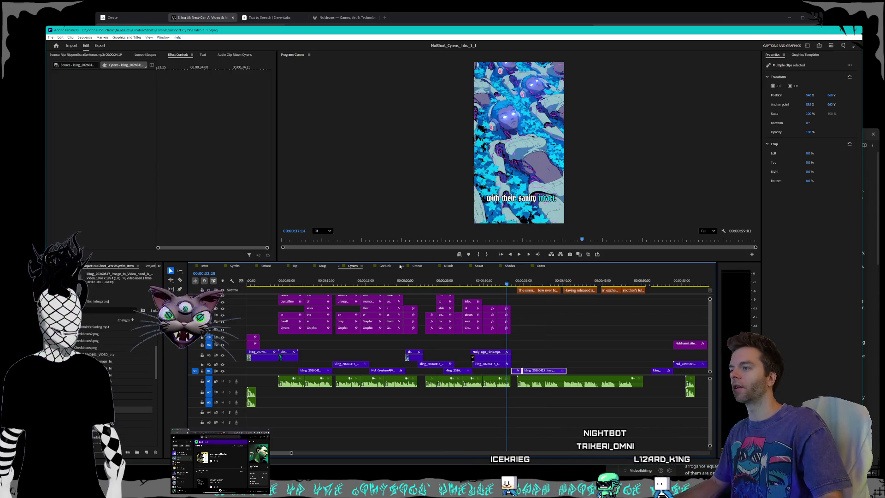
click(385, 266)
Preview the Gorlunk ending, then trim the narration audio and golem clip ends slightly
click(466, 283)
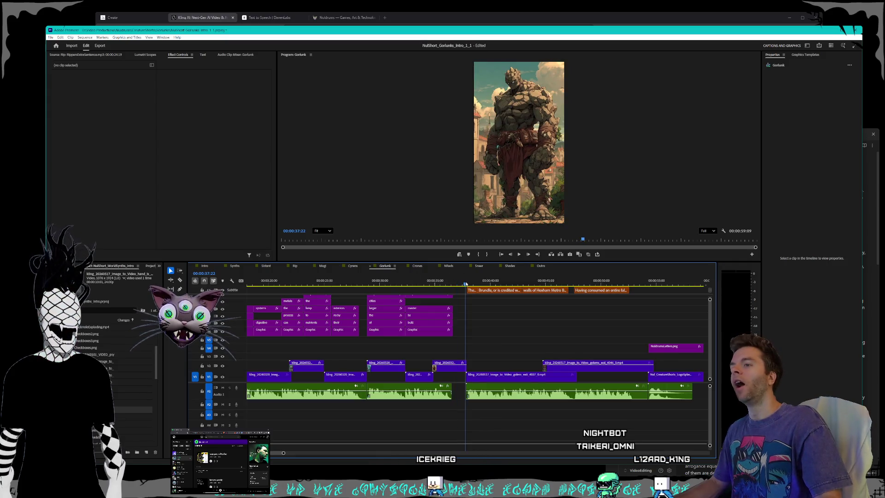
drag(466, 284, 600, 310)
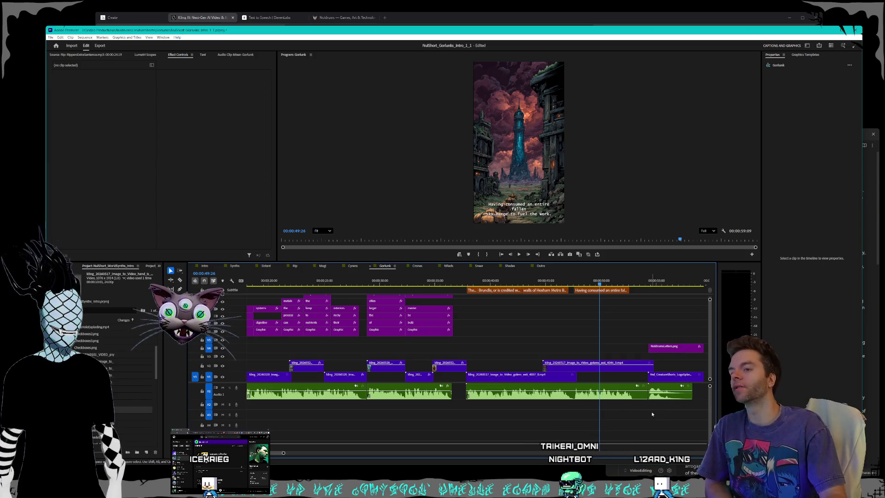
drag(640, 394, 642, 395)
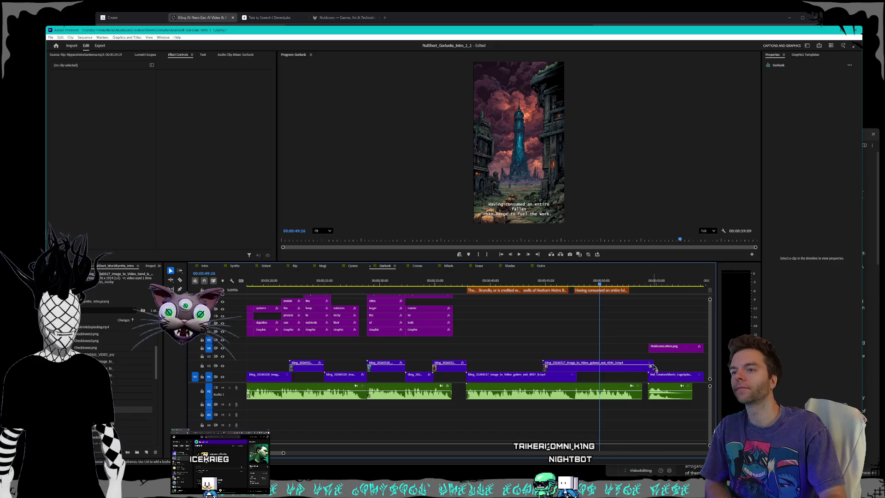
drag(656, 367, 640, 368)
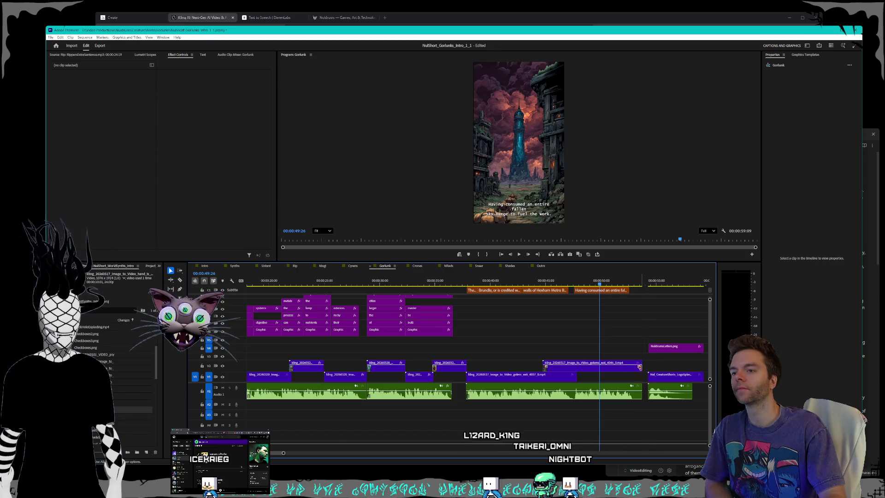
mouse_move(652, 334)
mouse_down()
mouse_move(667, 388)
mouse_move(661, 378)
mouse_up()
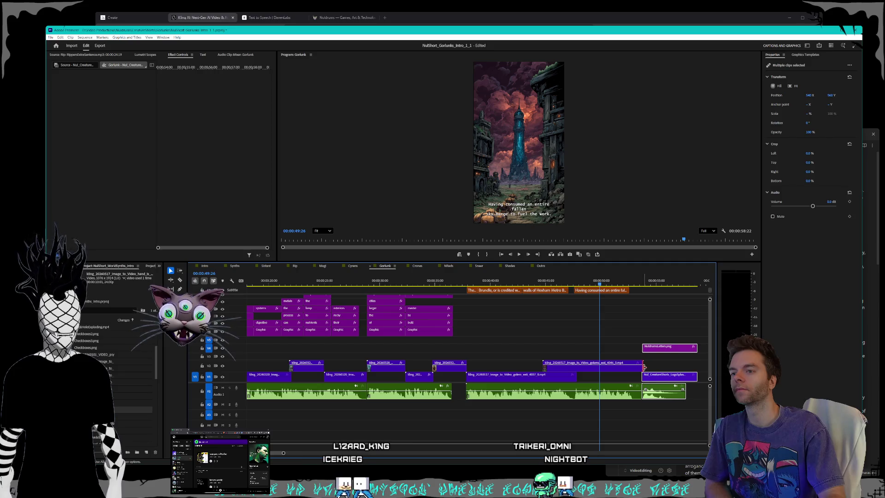
drag(645, 368, 642, 368)
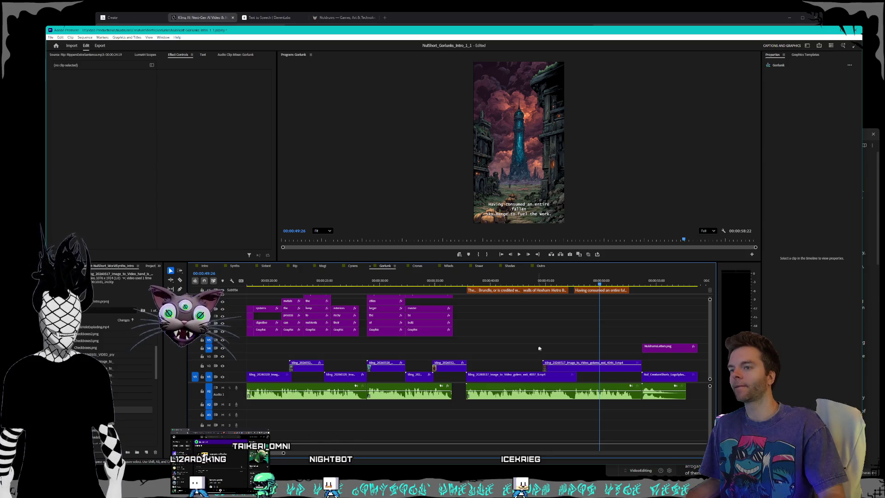
Switch to the Crones sequence
scroll(712, 334, up, 3)
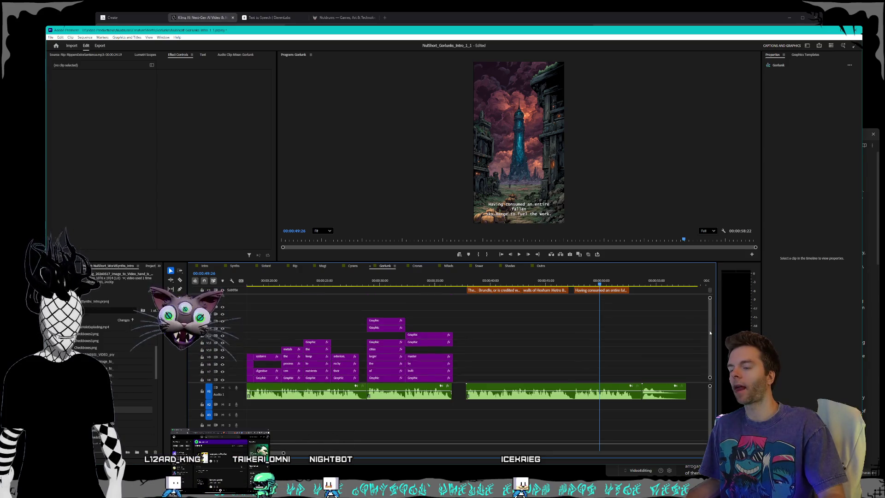
scroll(711, 335, down, 3)
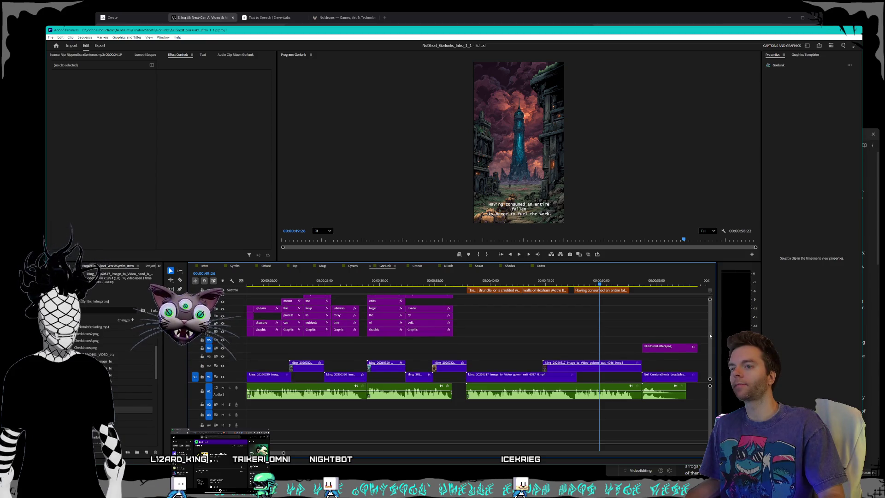
click(414, 267)
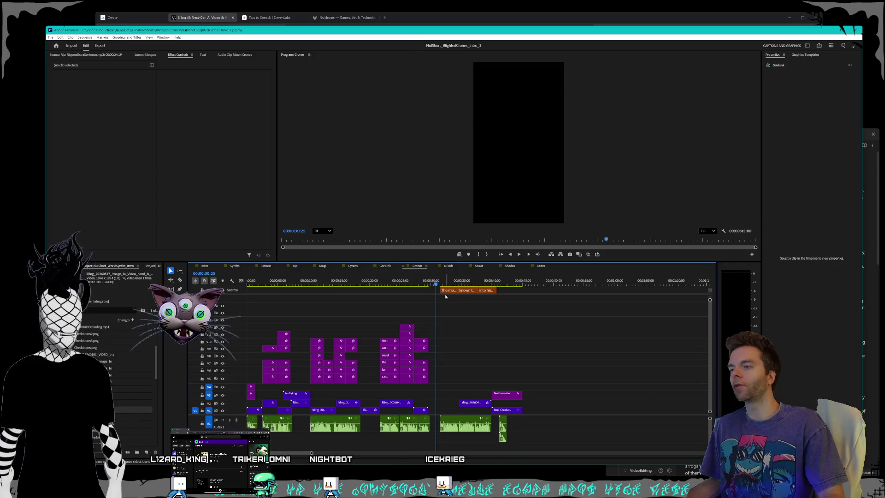
Play the Crones short, then go back over earlier captions to the crone image
key(space)
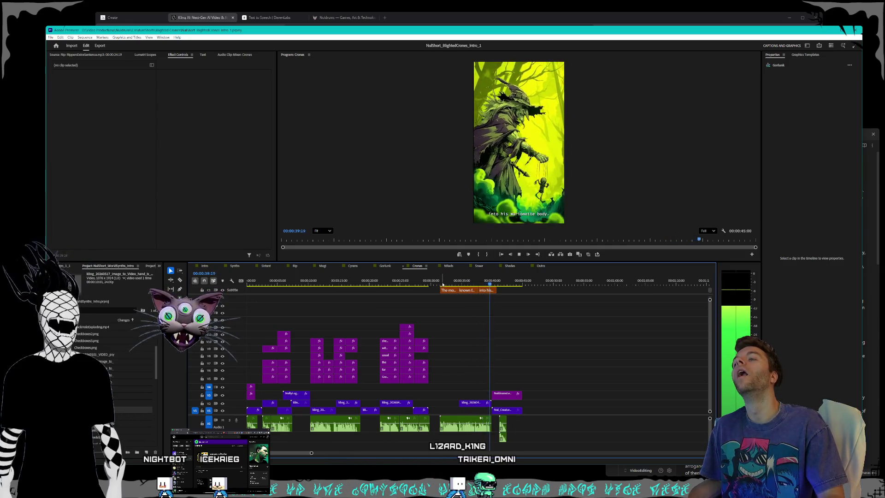
key(space)
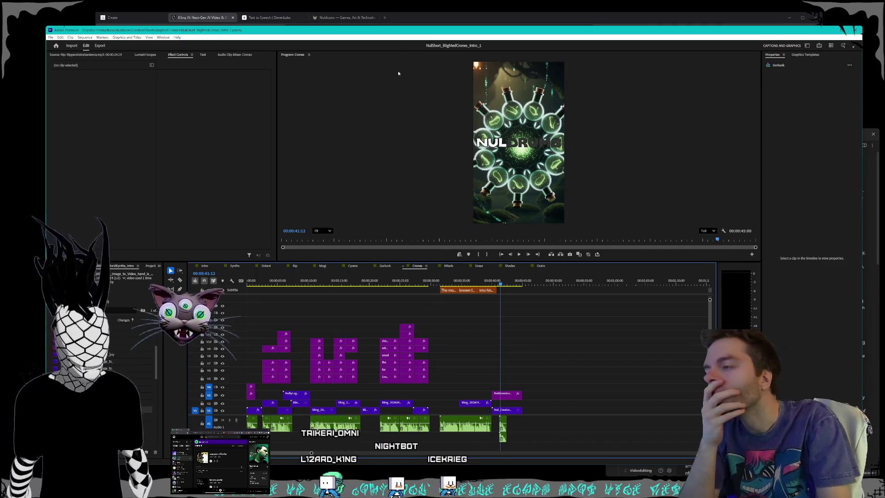
click(452, 284)
drag(454, 284, 466, 283)
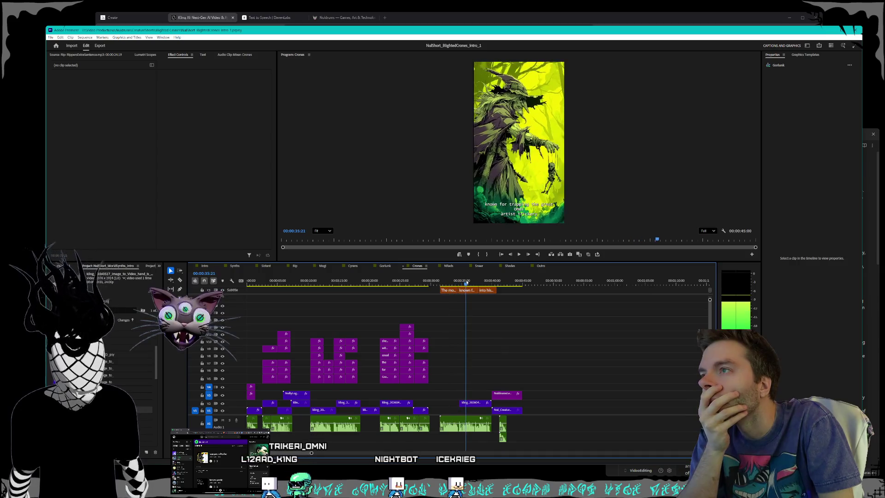
Review the Sistant short's closing captions around 00:00:40, then return to the cathedral and cat frame
click(265, 266)
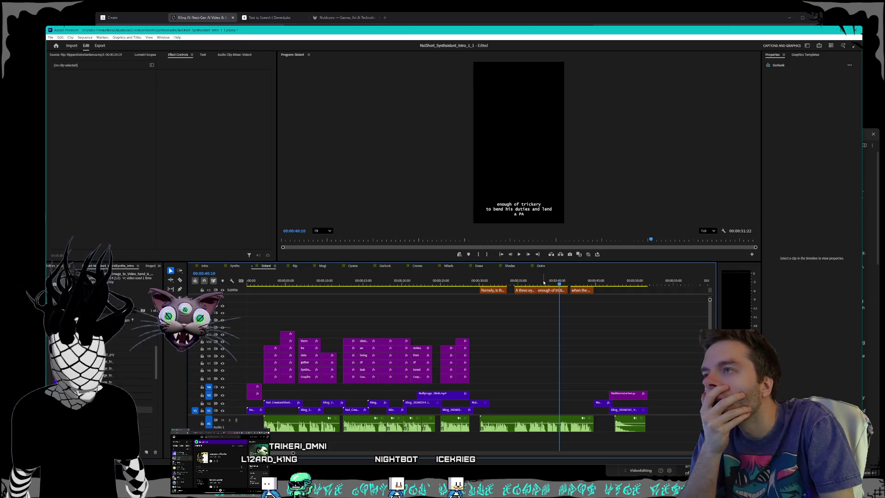
click(558, 283)
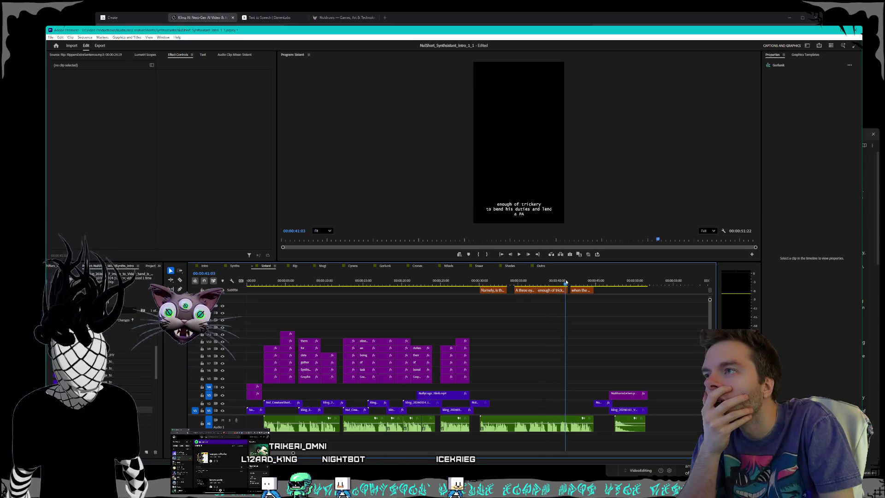
drag(566, 283, 571, 283)
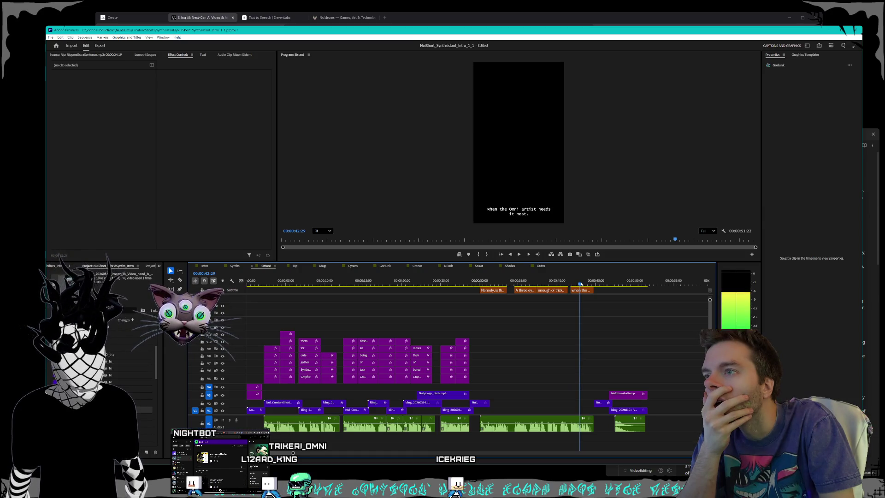
mouse_move(581, 284)
mouse_down()
mouse_move(594, 283)
mouse_move(480, 282)
mouse_up()
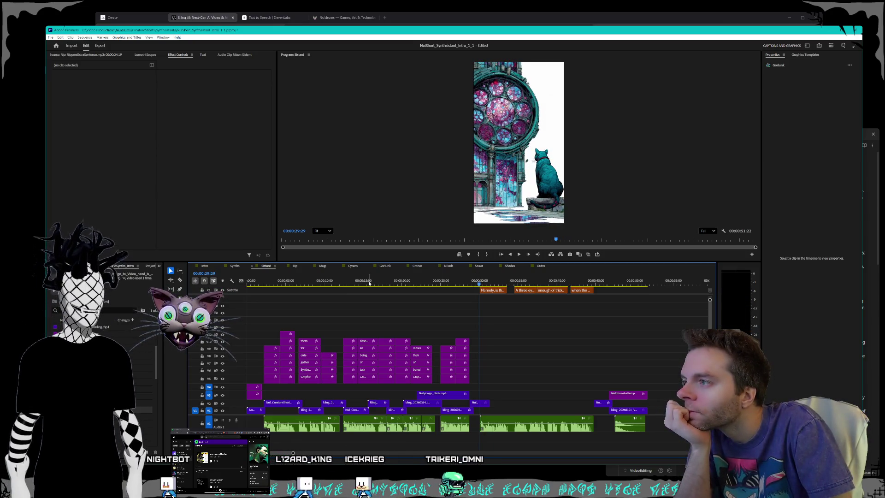
Recheck the Crones ending, then bring up the NobleReds sequence
click(417, 265)
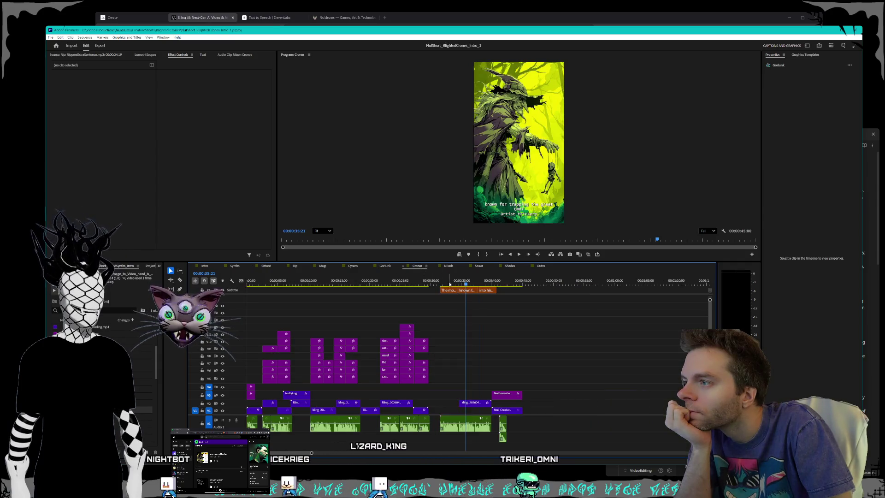
mouse_move(466, 285)
mouse_down()
mouse_move(496, 286)
mouse_move(455, 286)
mouse_move(495, 290)
mouse_move(480, 290)
mouse_up()
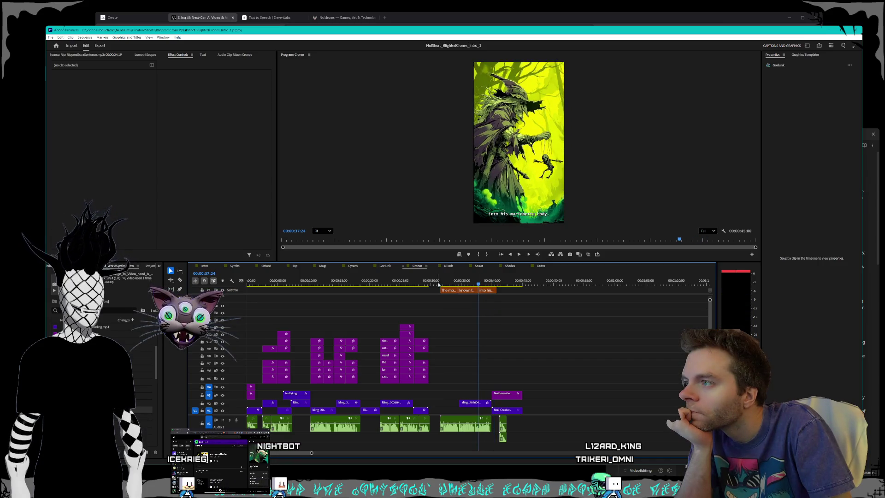
click(449, 267)
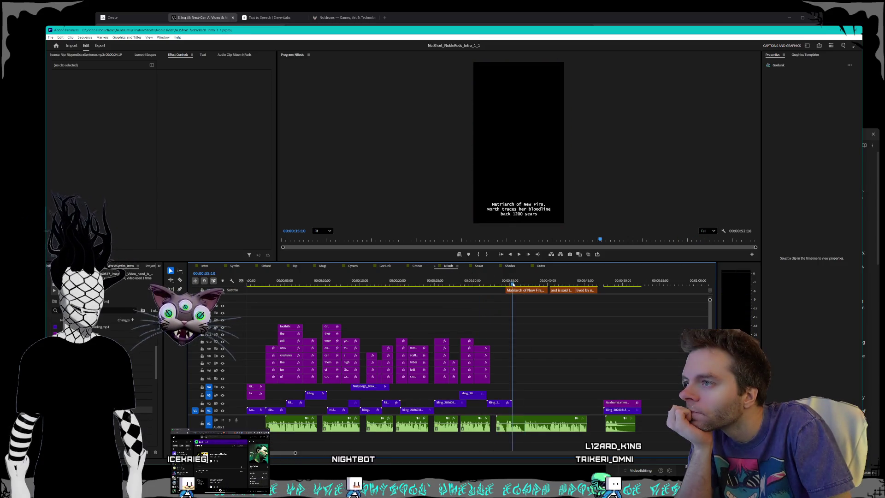
Scrub through the NobleReds captions, then the Sneer short up to the 'over the valley' caption
drag(485, 285, 572, 291)
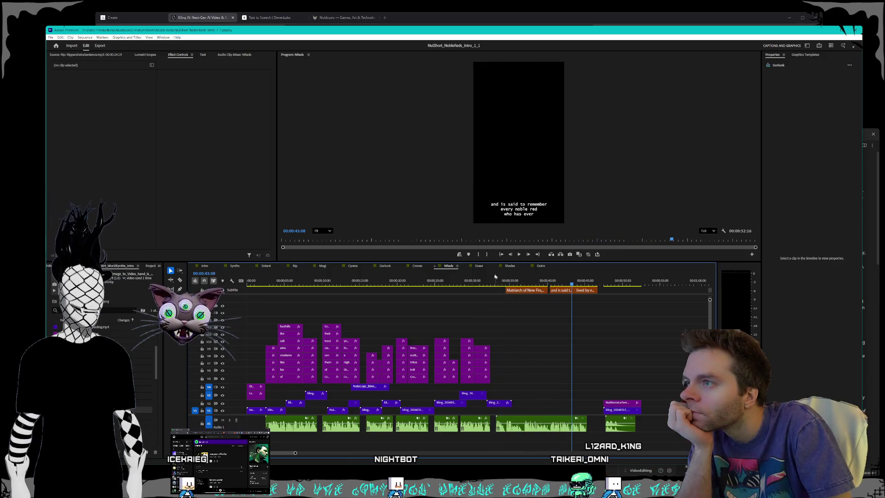
click(479, 266)
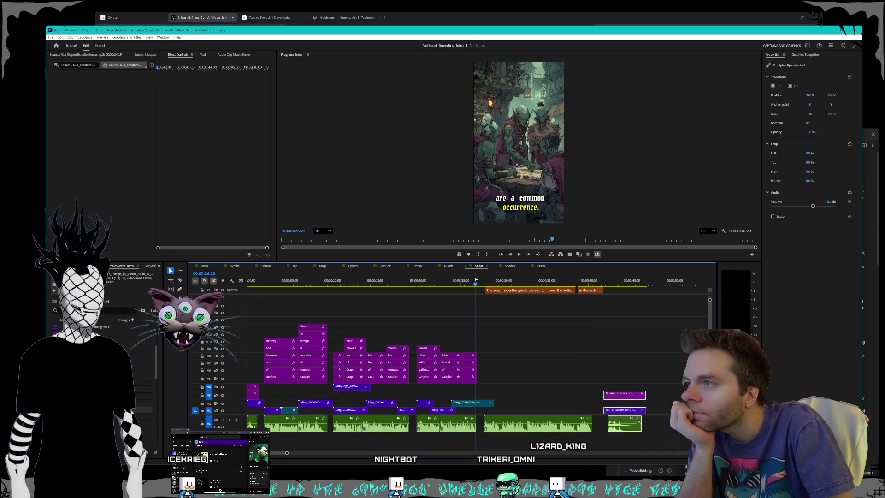
drag(476, 279, 552, 285)
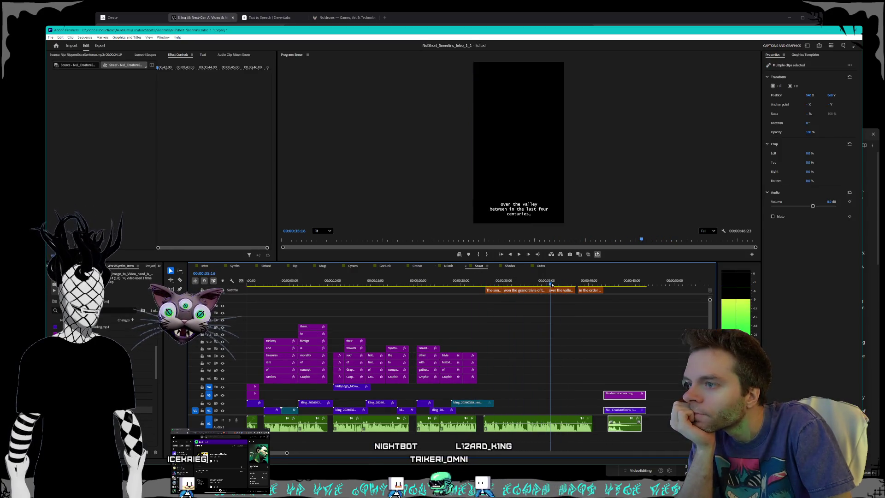
Open the Shades sequence and scrub through its closing captions
click(510, 266)
mouse_move(517, 283)
mouse_down()
mouse_move(604, 290)
mouse_move(469, 283)
mouse_up()
click(566, 287)
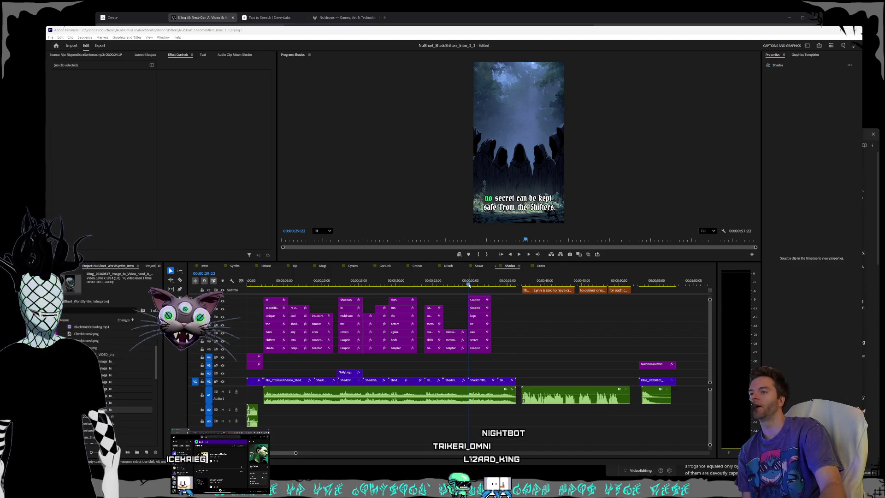
click(469, 285)
drag(469, 285, 471, 284)
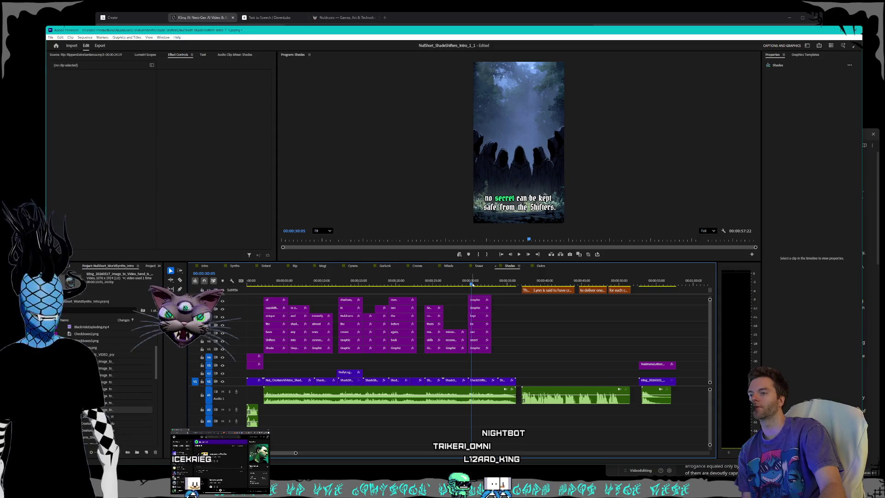
click(602, 367)
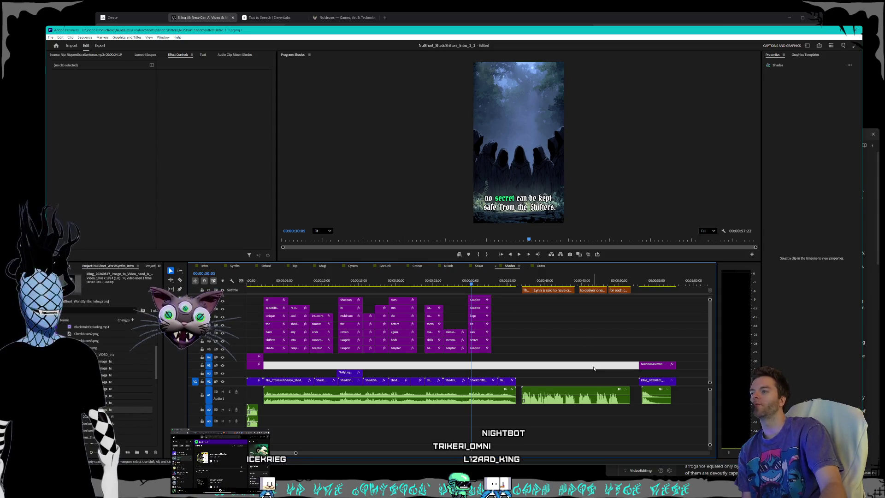
click(566, 362)
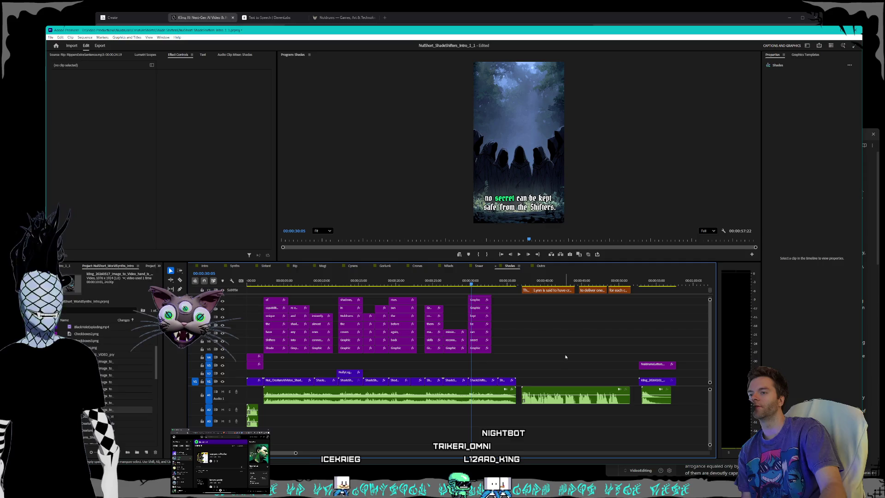
click(565, 365)
click(565, 357)
click(564, 367)
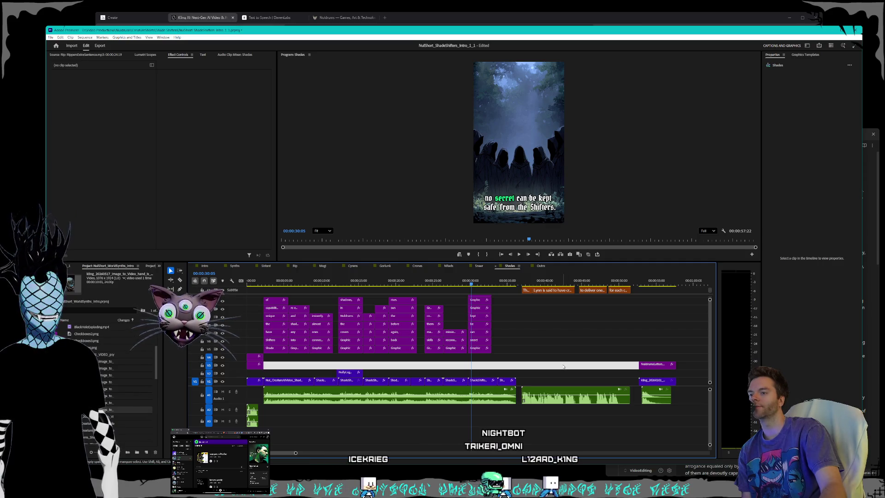
click(563, 367)
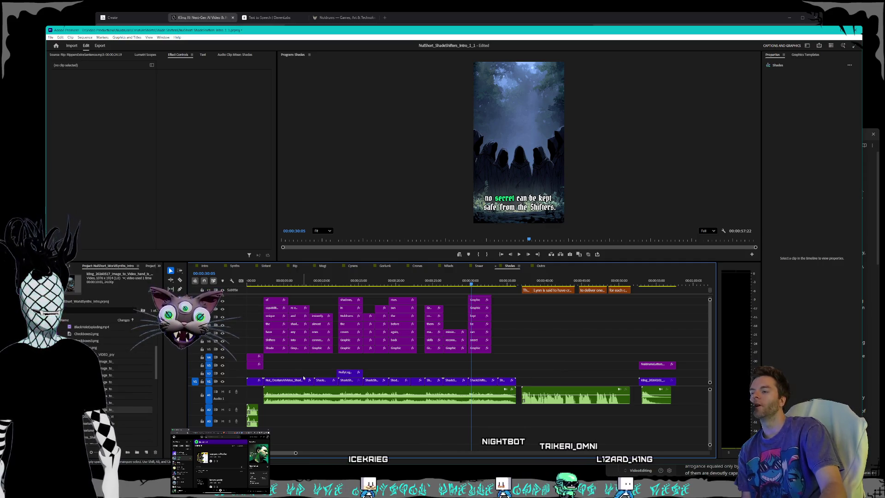